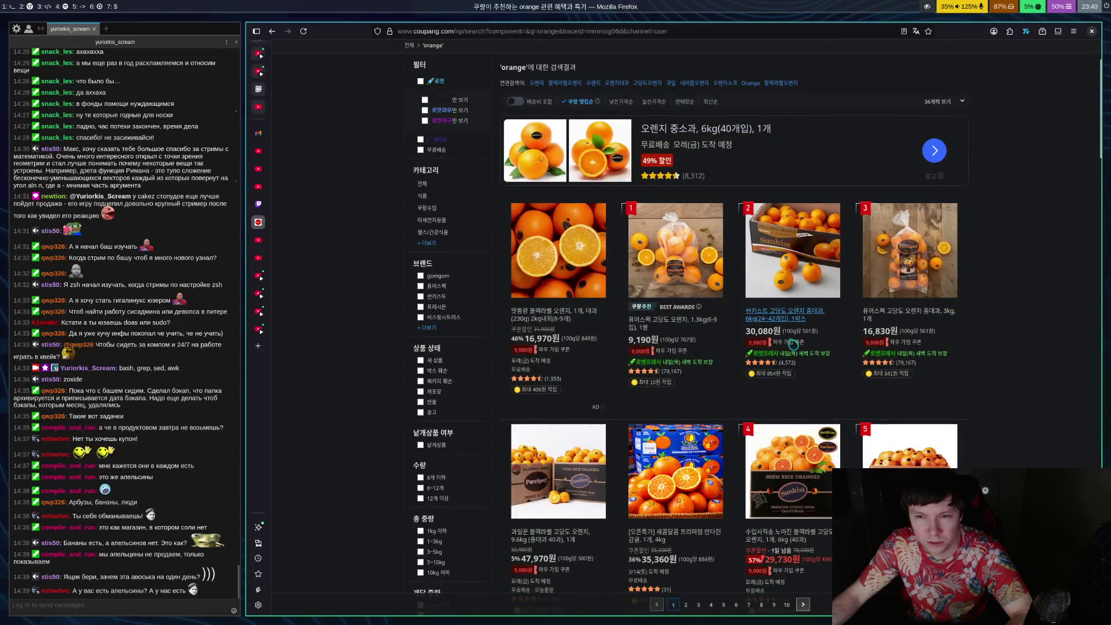
# Look over the Sunkist 6kg orange box listing, then return to the orange results
pyautogui.click(801, 315)
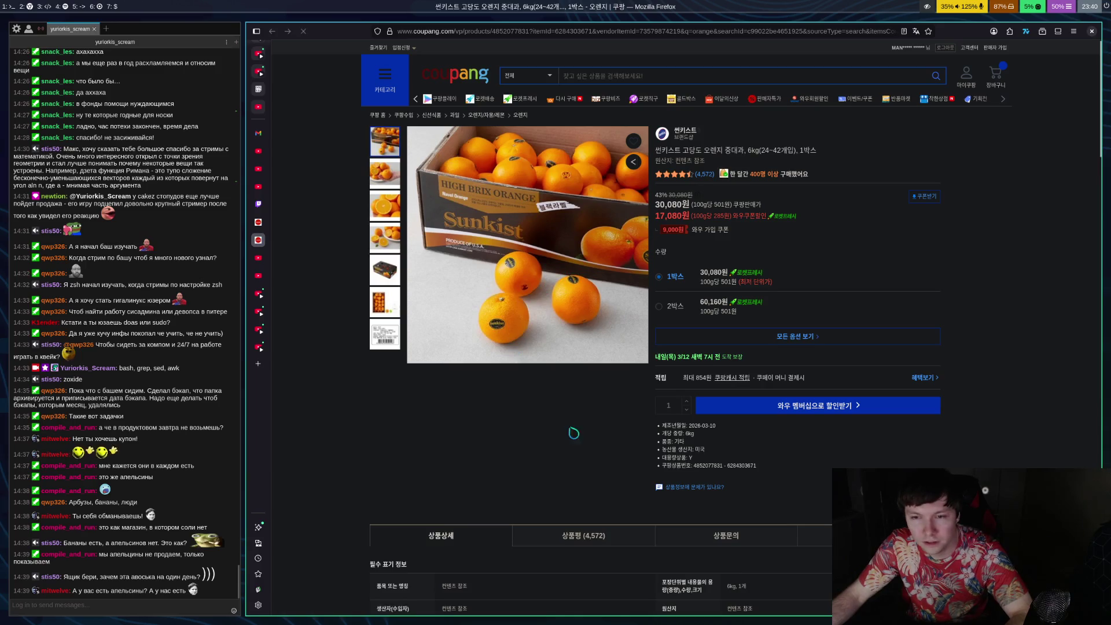
pyautogui.scroll(-5, 922, 335)
pyautogui.scroll(5, 922, 313)
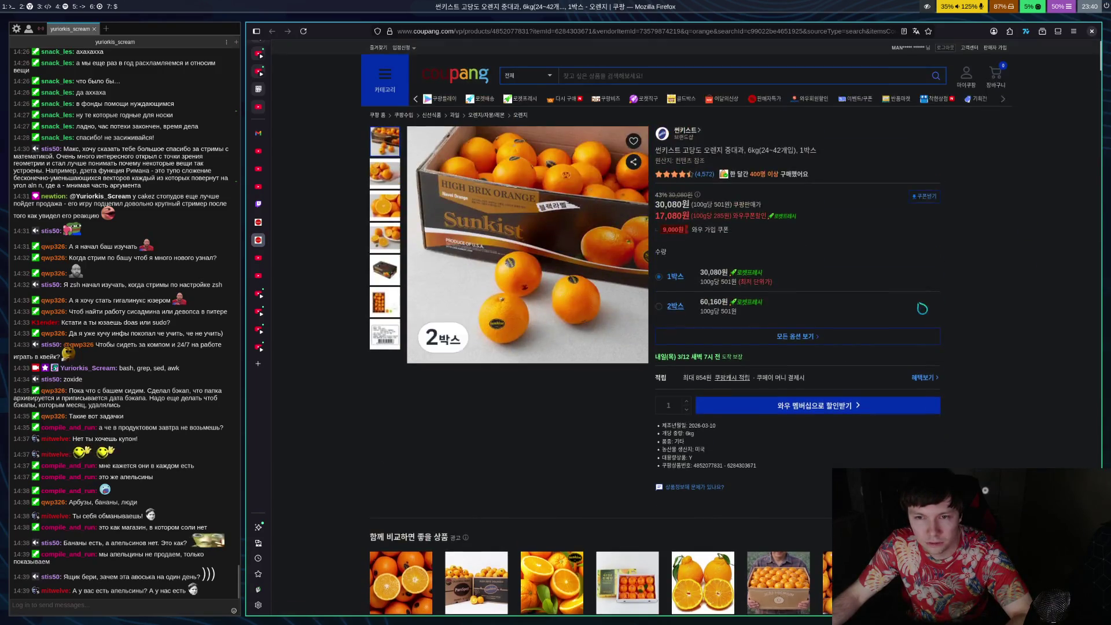
pyautogui.hotkey('alt', 'Left')
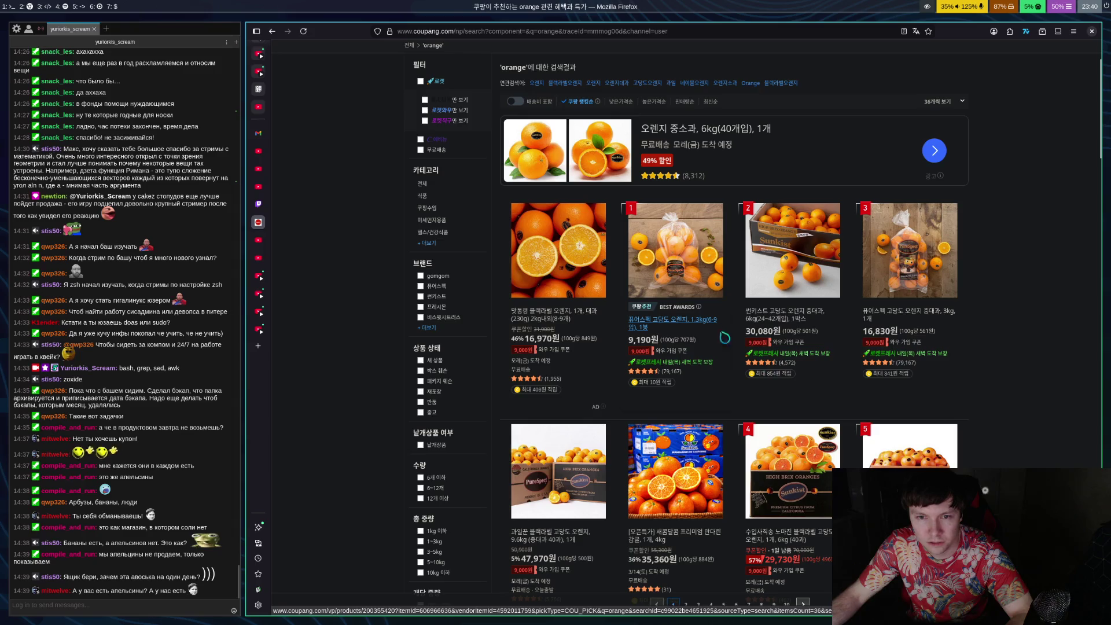
pyautogui.scroll(-3, 671, 321)
pyautogui.scroll(-2, 746, 445)
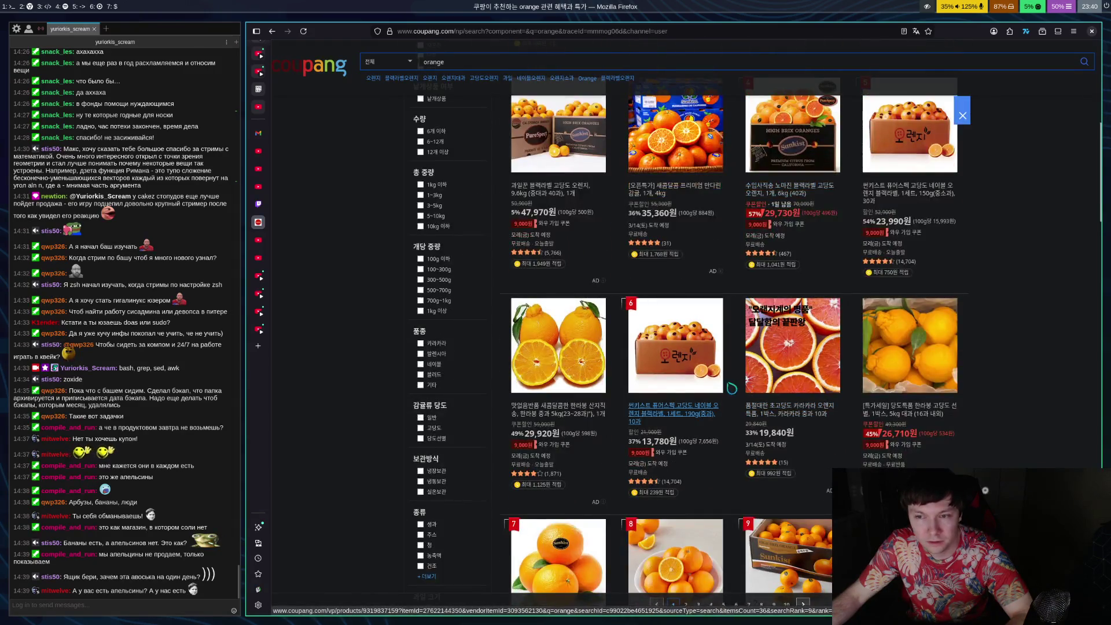
# Check the hallabong citrus listing, then return to the top of the orange results
pyautogui.click(583, 420)
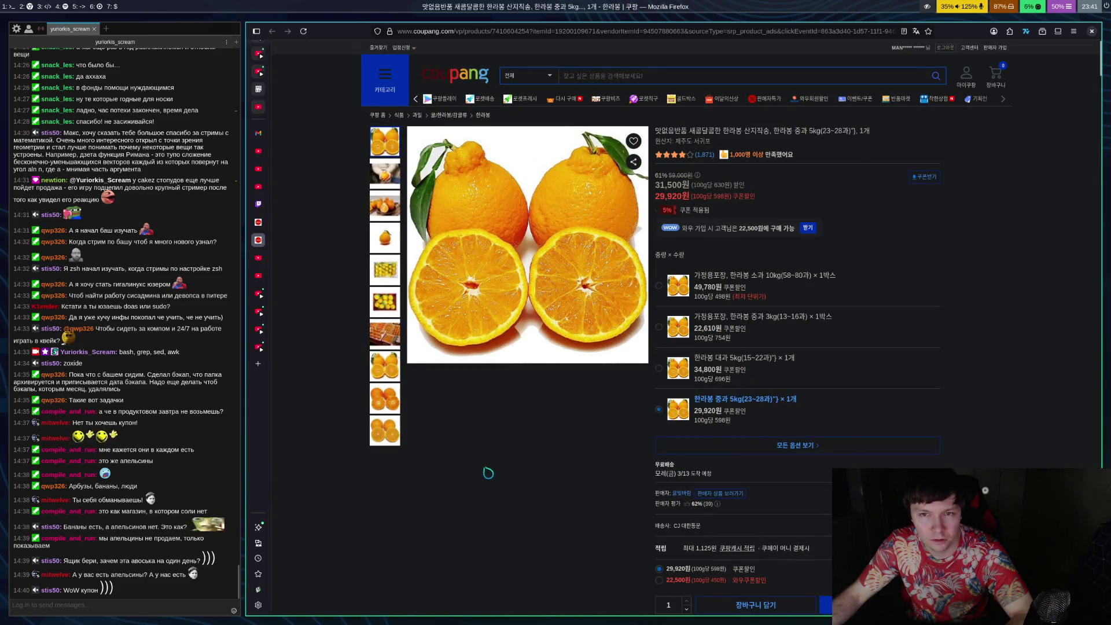
pyautogui.scroll(-3, 509, 457)
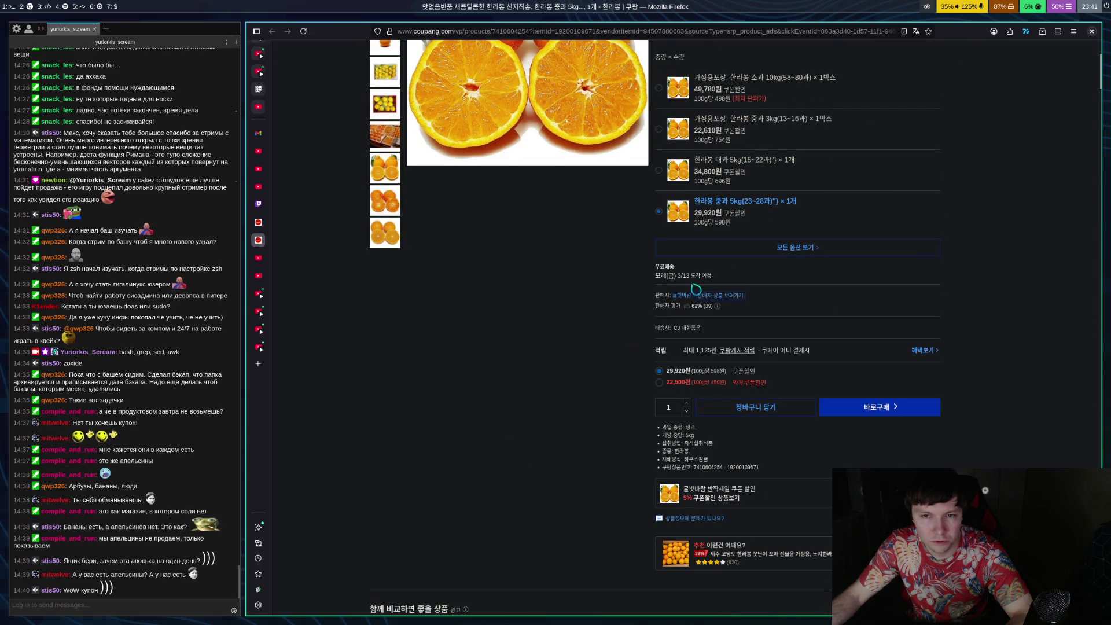
pyautogui.scroll(3, 576, 377)
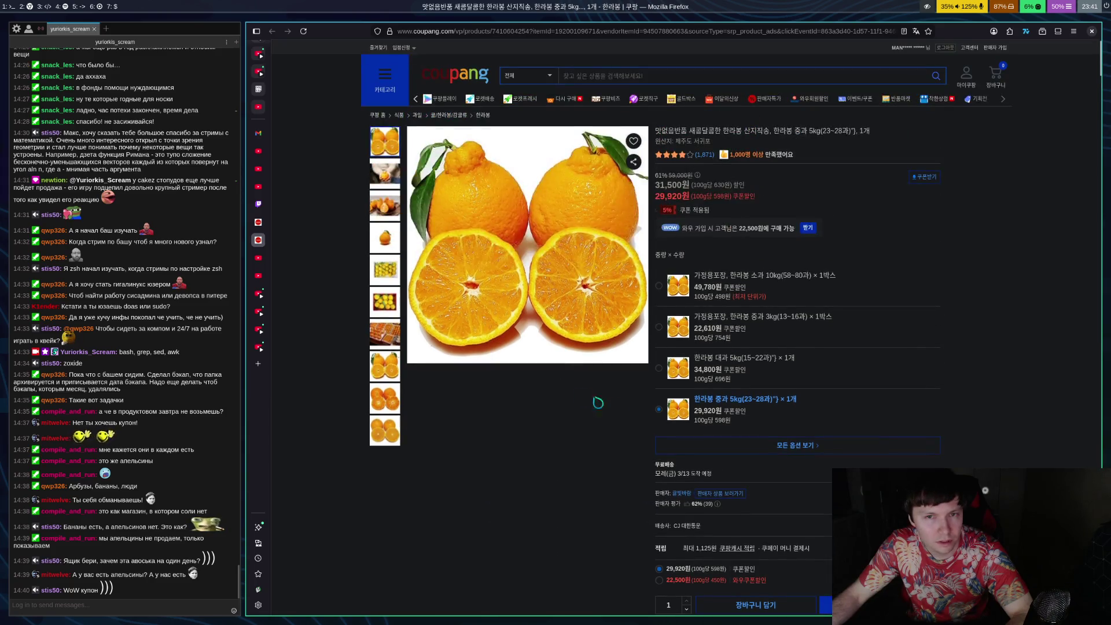
pyautogui.moveTo(377, 177)
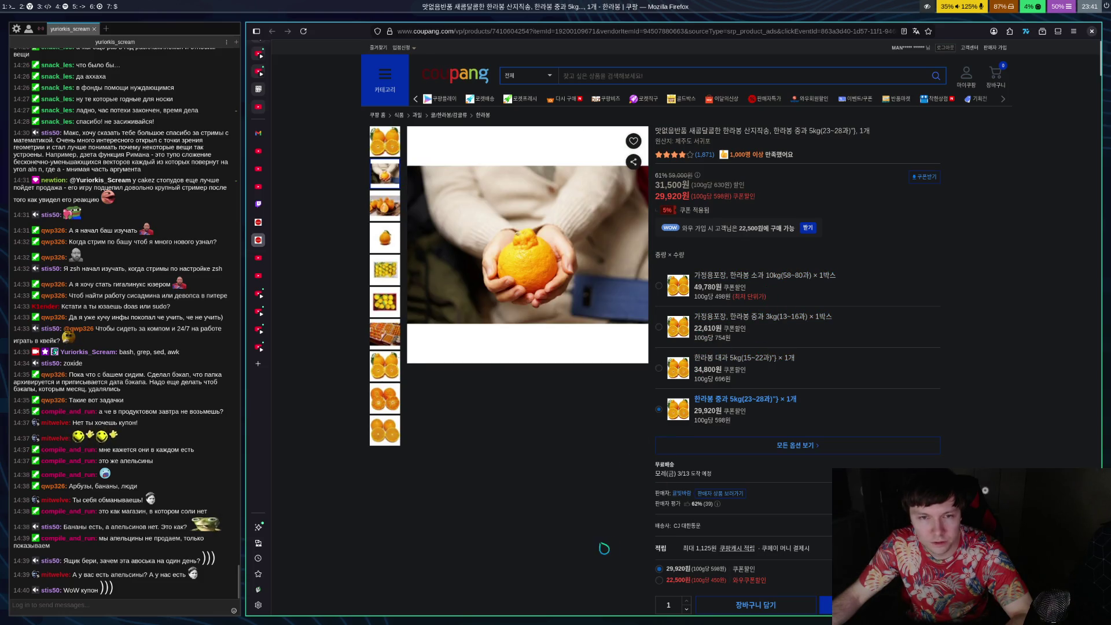
pyautogui.hotkey('alt', 'Left')
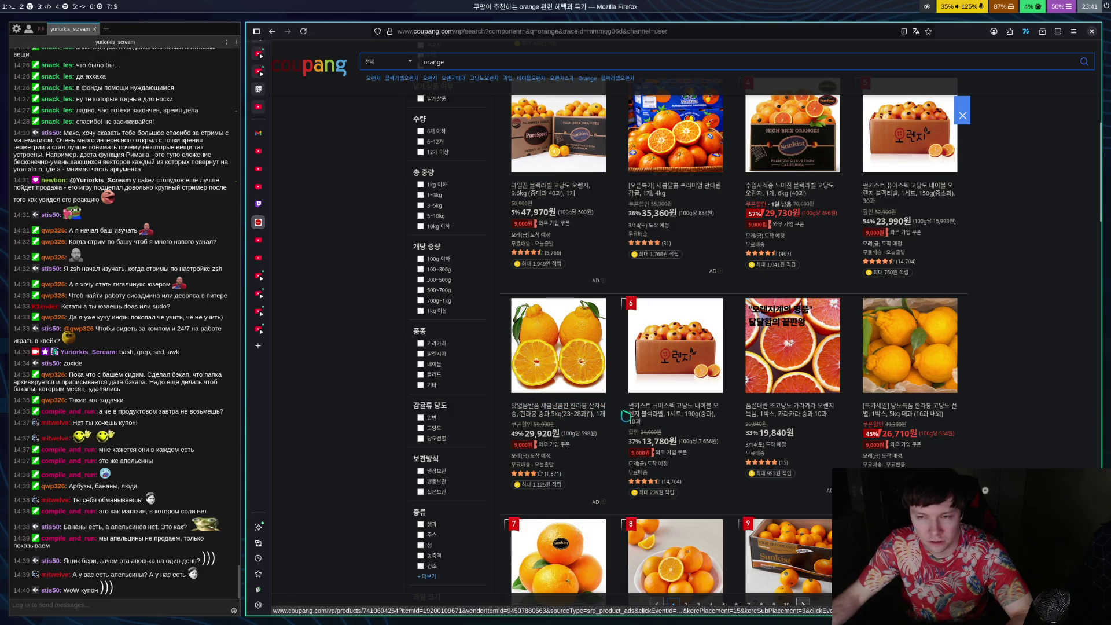
pyautogui.scroll(3, 601, 426)
pyautogui.scroll(4, 604, 423)
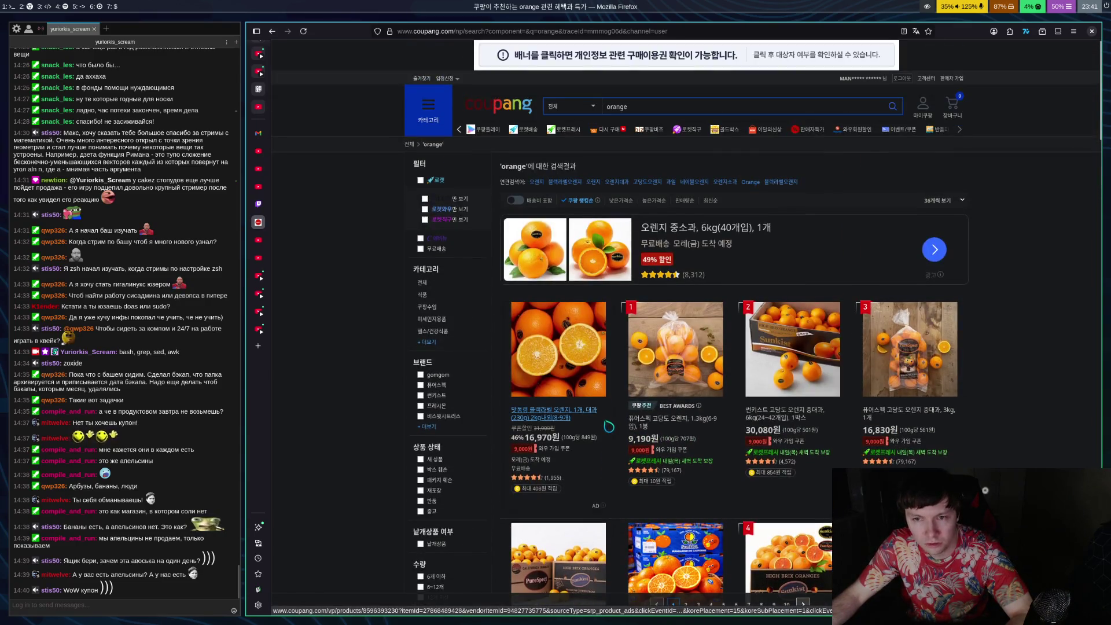
# Open the PureSpect orange page and try the 2봉 and 6봉 quantity options
pyautogui.click(685, 428)
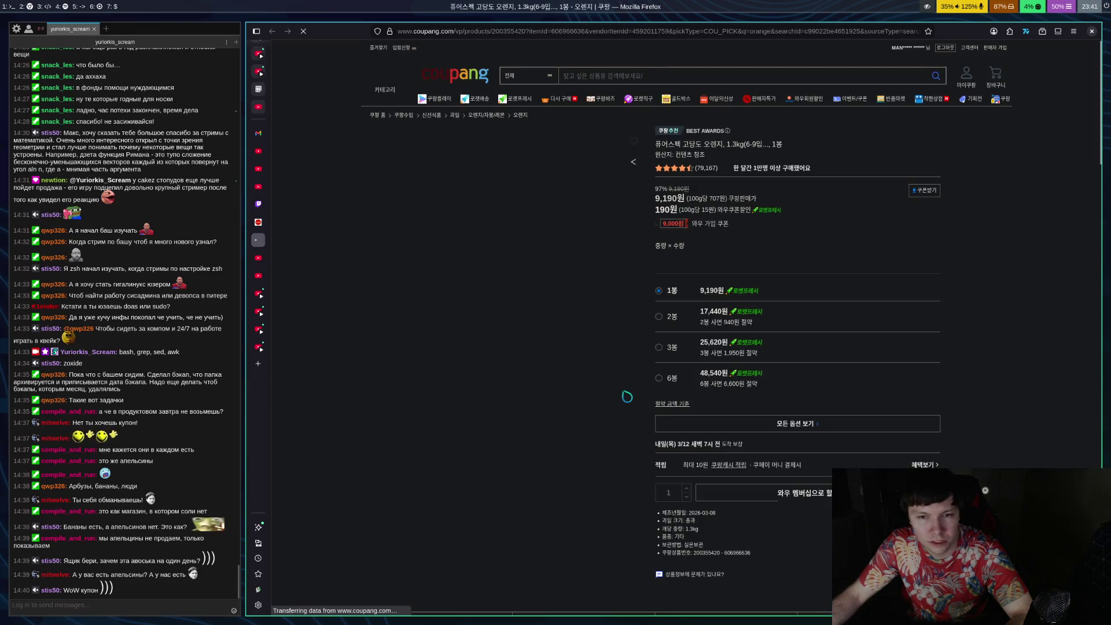
pyautogui.click(684, 327)
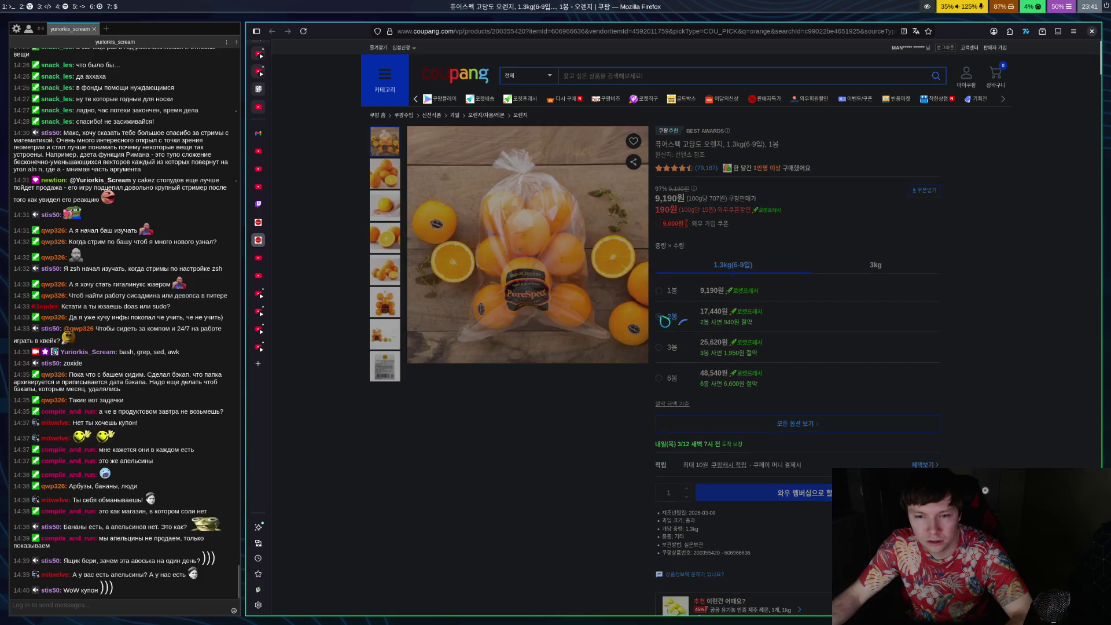
pyautogui.scroll(-2, 676, 347)
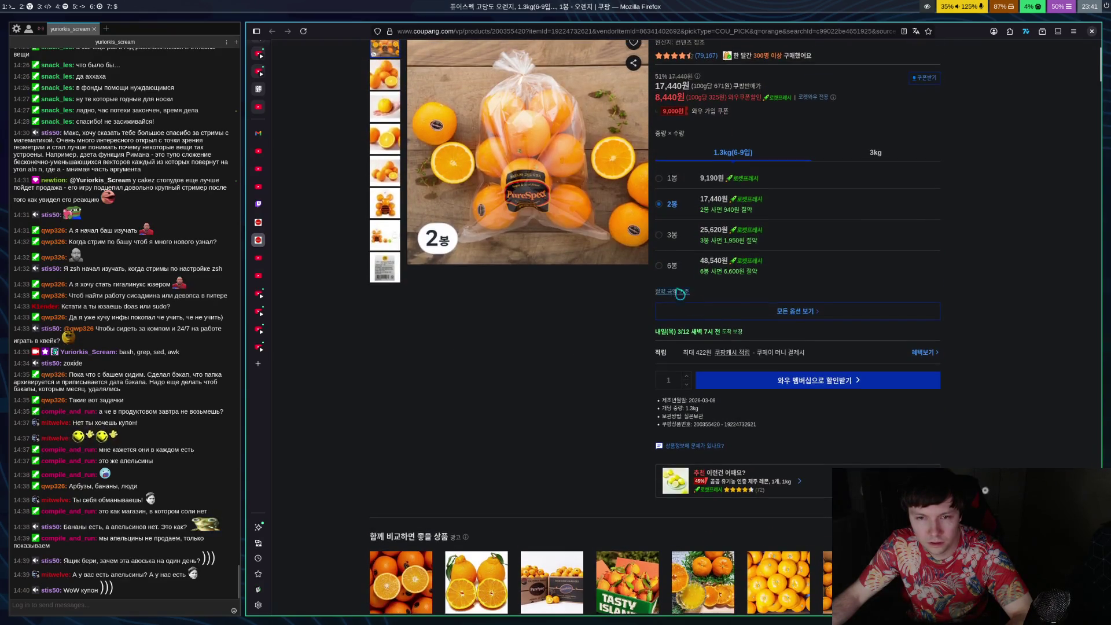
pyautogui.click(670, 276)
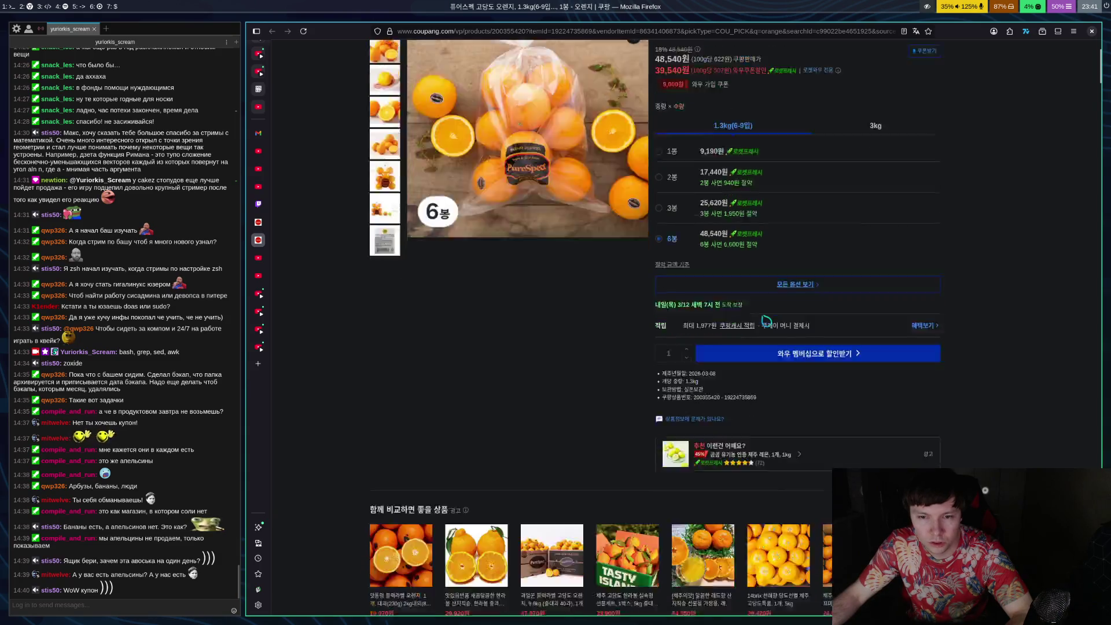
# Set the 1봉 single bag, try 3kg, settle on 1.3kg(6-9입), and open WOW sign-up
pyautogui.scroll(-3, 770, 370)
pyautogui.scroll(3, 770, 369)
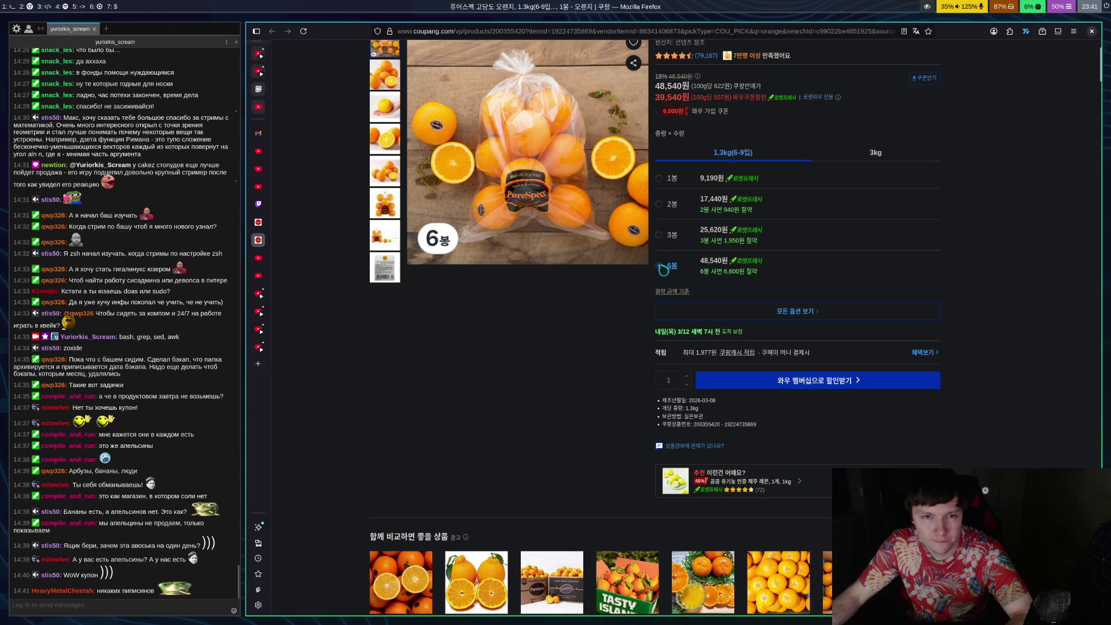
pyautogui.click(668, 184)
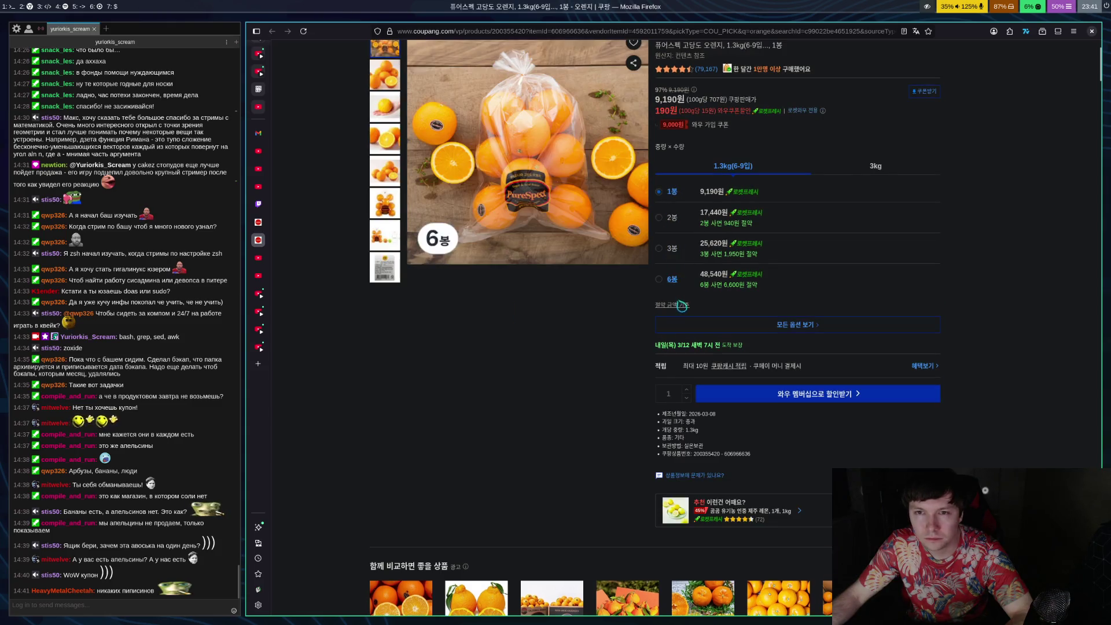
pyautogui.click(876, 165)
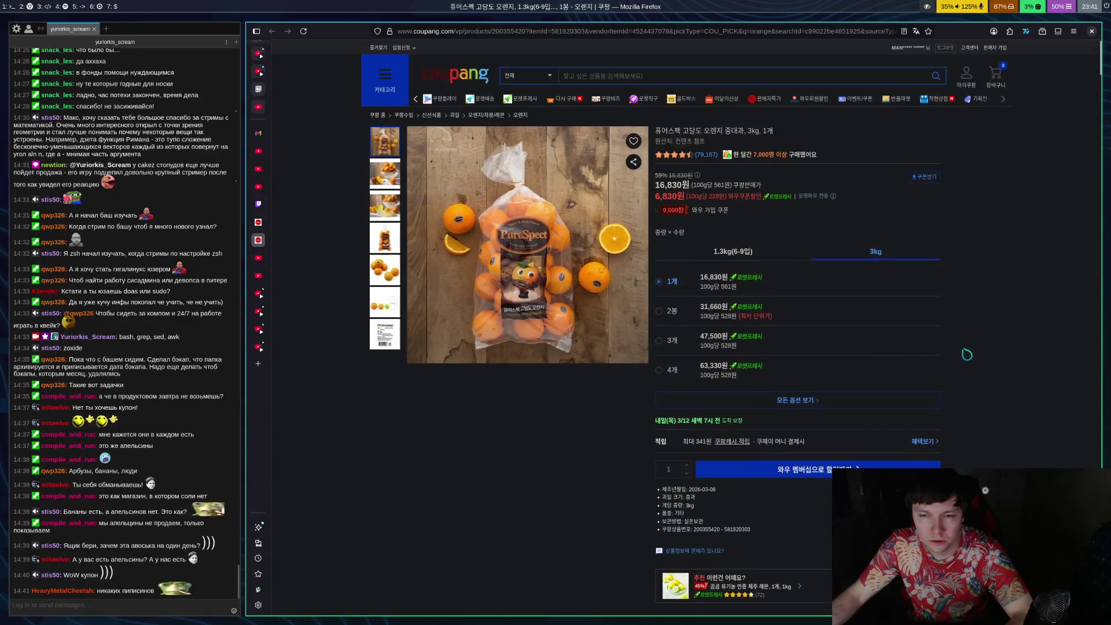
pyautogui.click(759, 258)
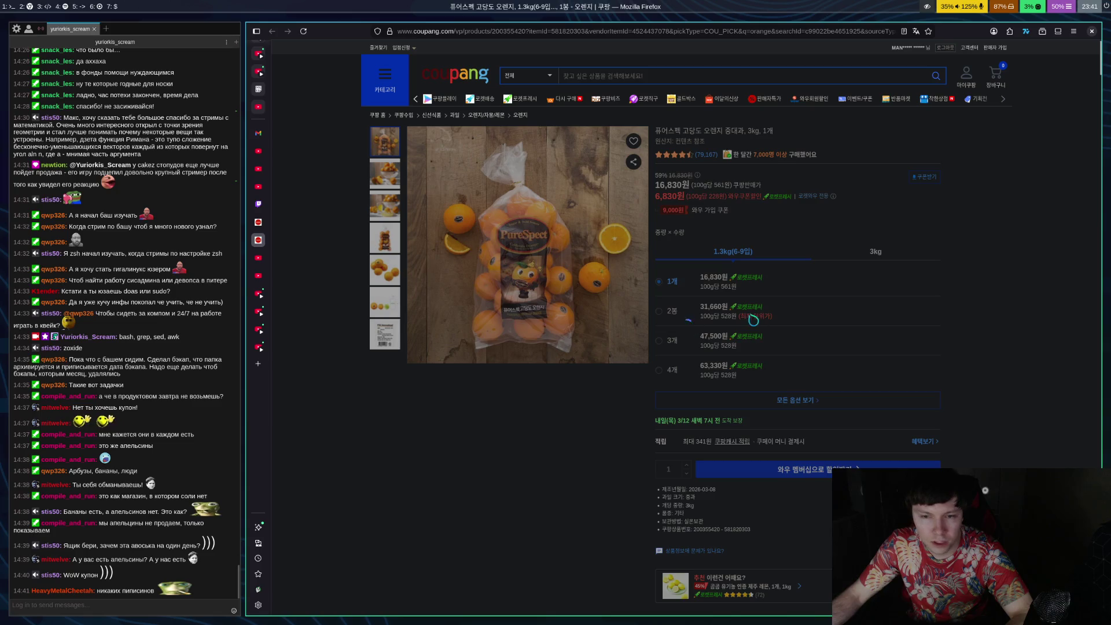
pyautogui.click(804, 493)
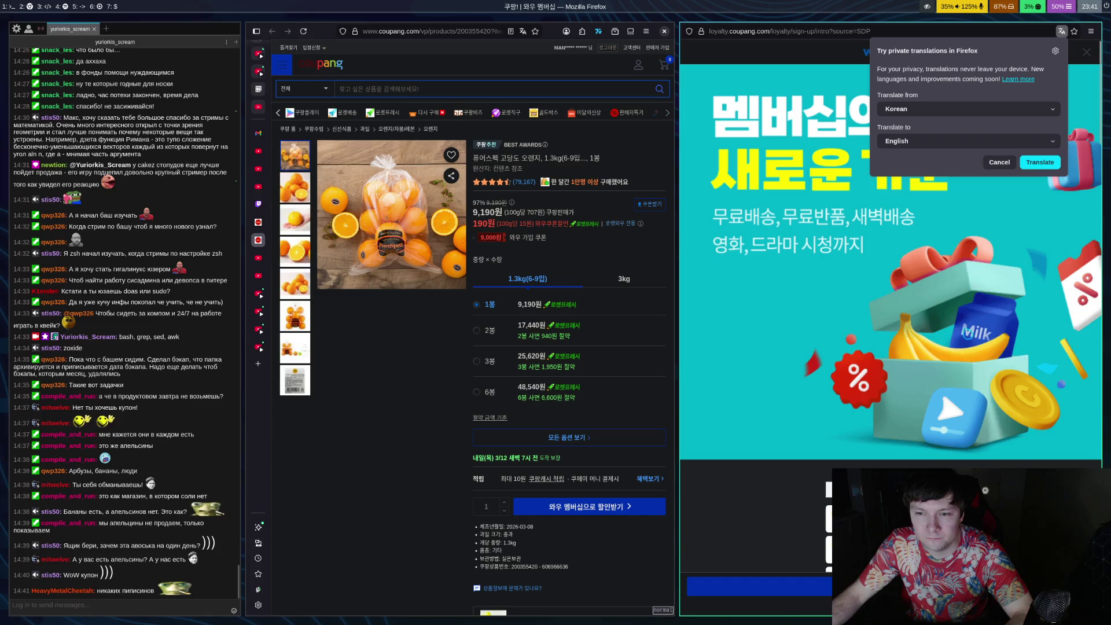
# Dismiss the translation offer, close the WOW window, and review the full purchase options list
pyautogui.click(999, 162)
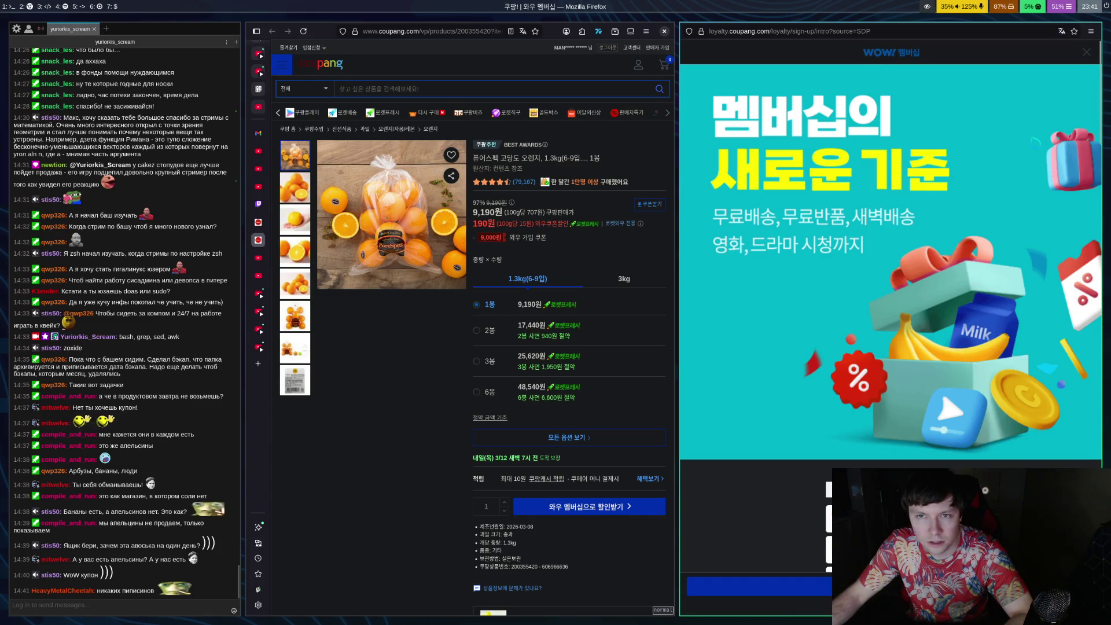
pyautogui.hotkey('ctrl', 'w')
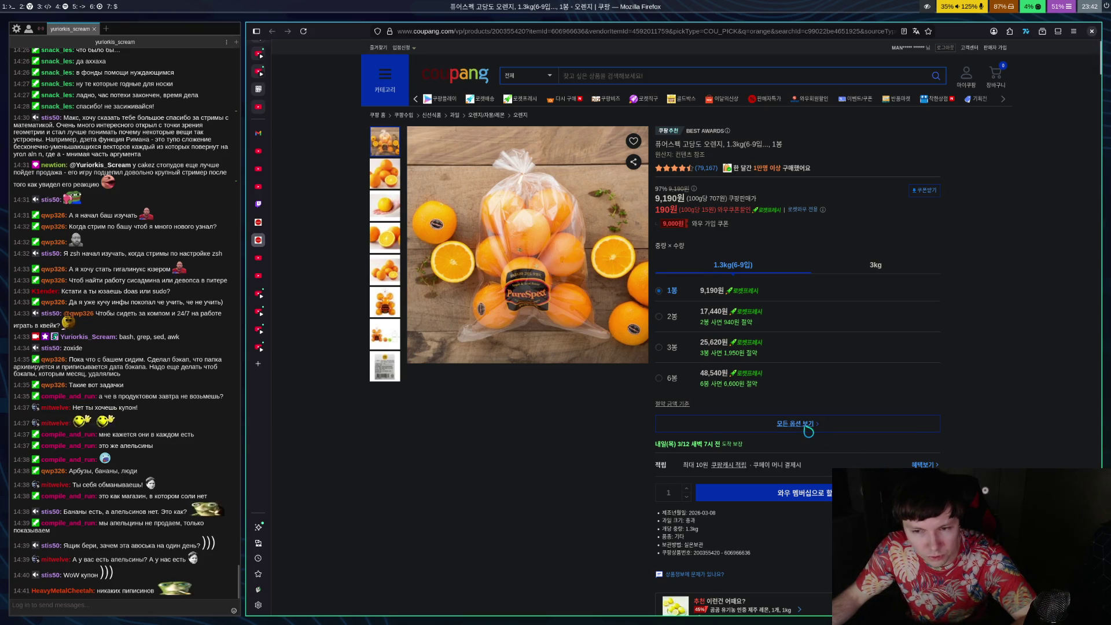
pyautogui.click(807, 428)
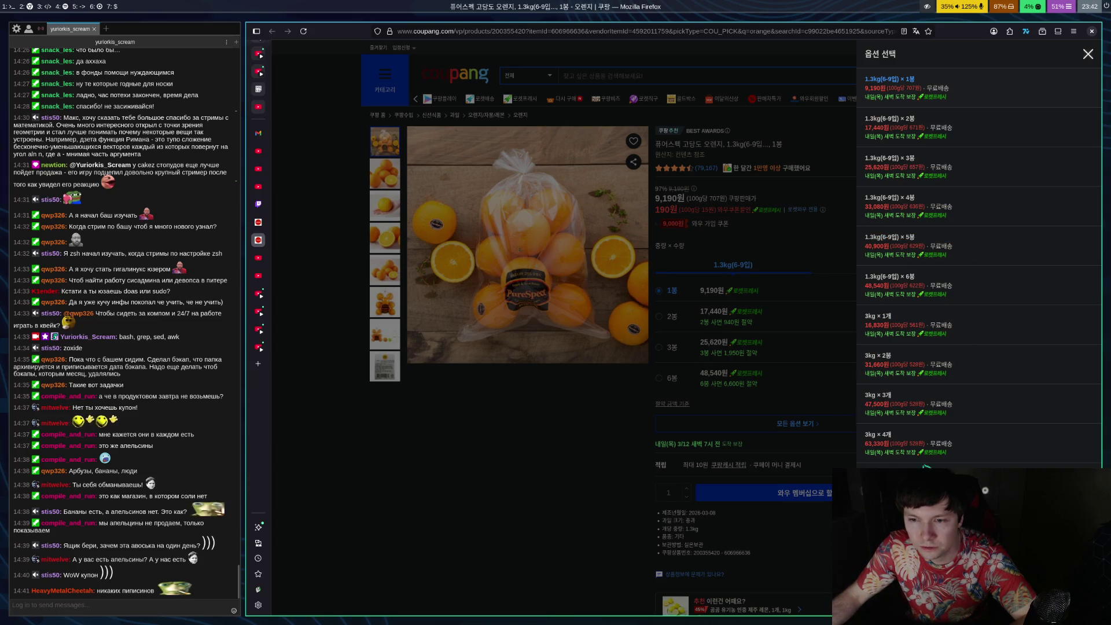
pyautogui.click(1089, 54)
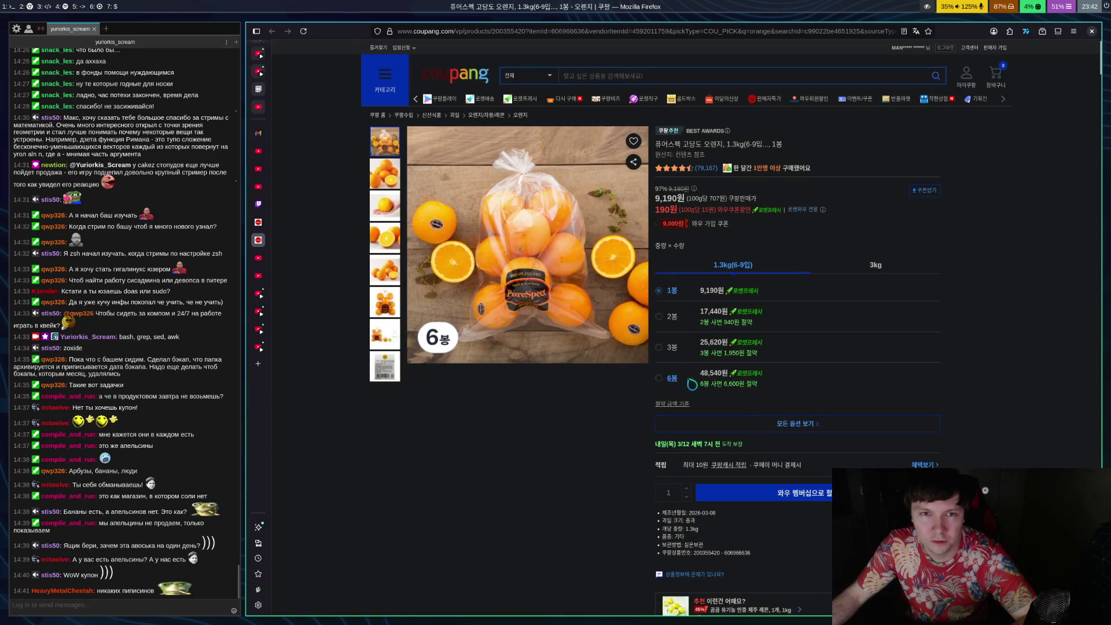
# Return to the orange search results and open the 3kg high-sugar orange listing
pyautogui.scroll(-15, 674, 383)
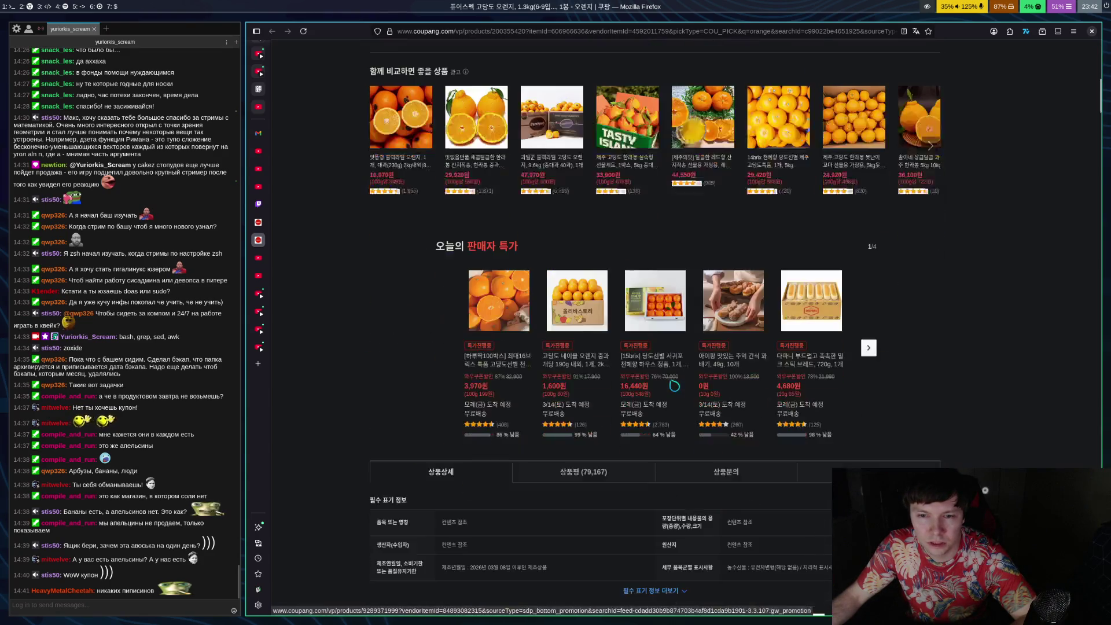
pyautogui.scroll(2, 685, 399)
pyautogui.scroll(4, 685, 399)
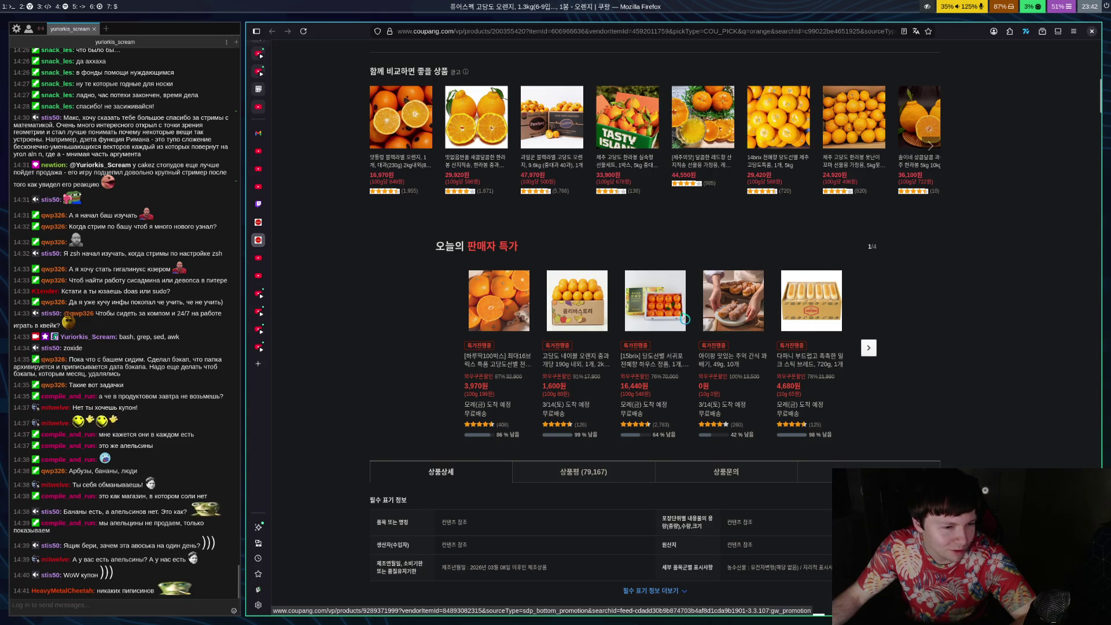
pyautogui.scroll(8, 685, 320)
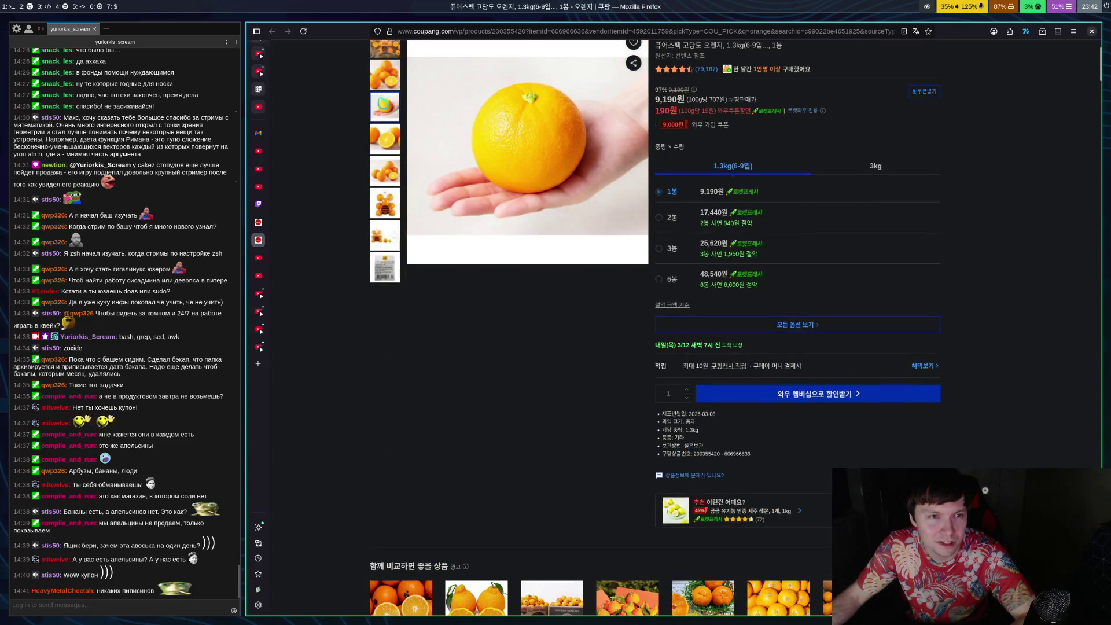
pyautogui.hotkey('alt', 'Left')
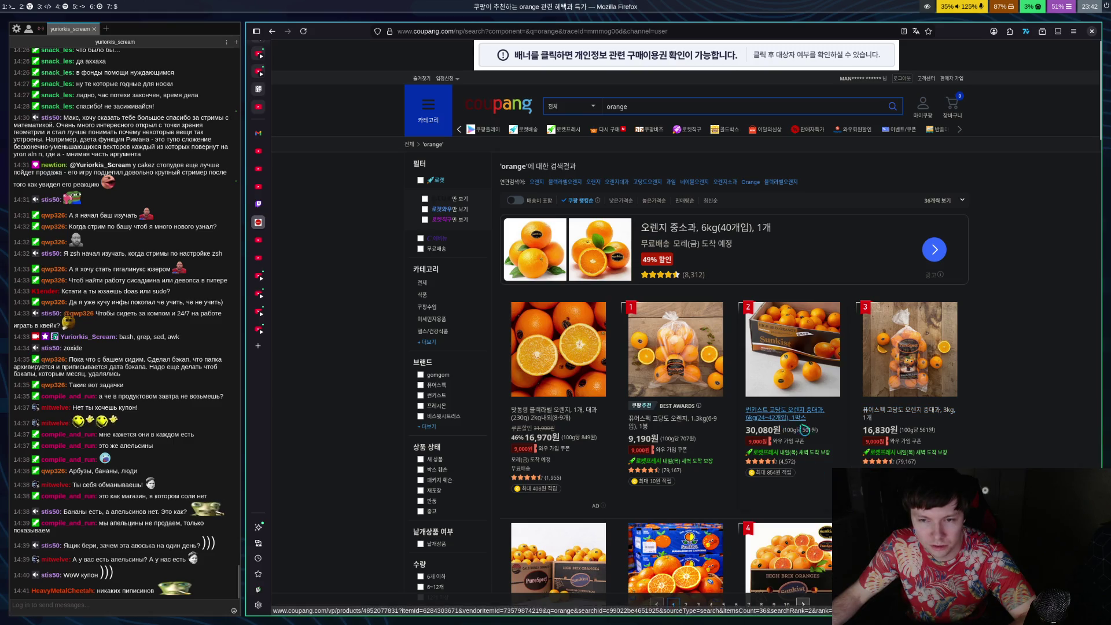
pyautogui.click(888, 412)
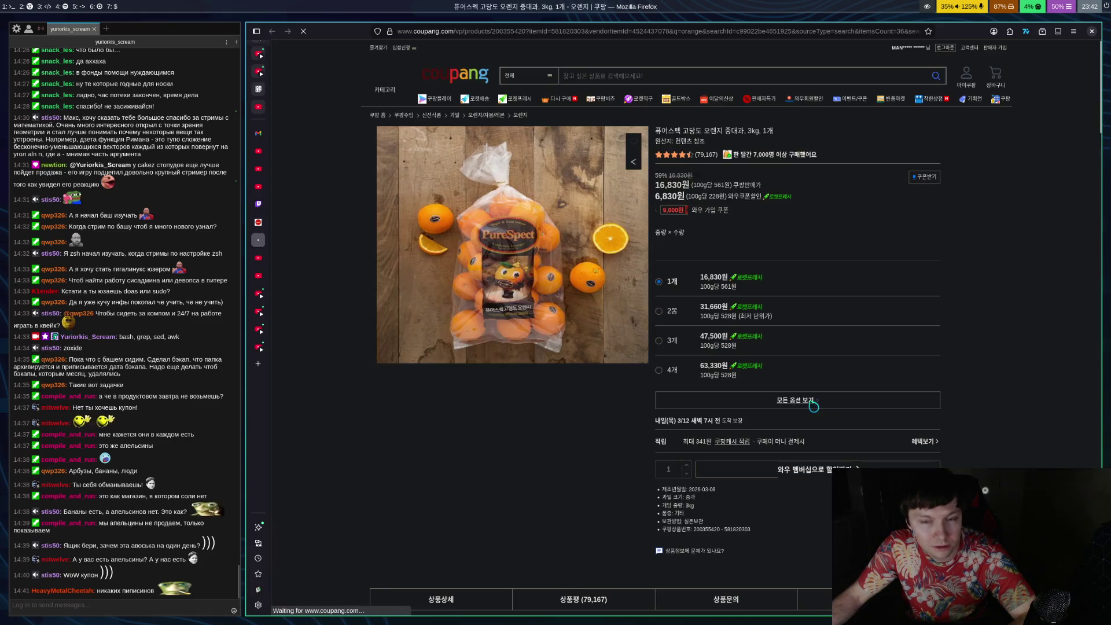
# Go back to the orange results and scroll further down the listing
pyautogui.scroll(-5, 585, 453)
pyautogui.hotkey('alt', 'Left')
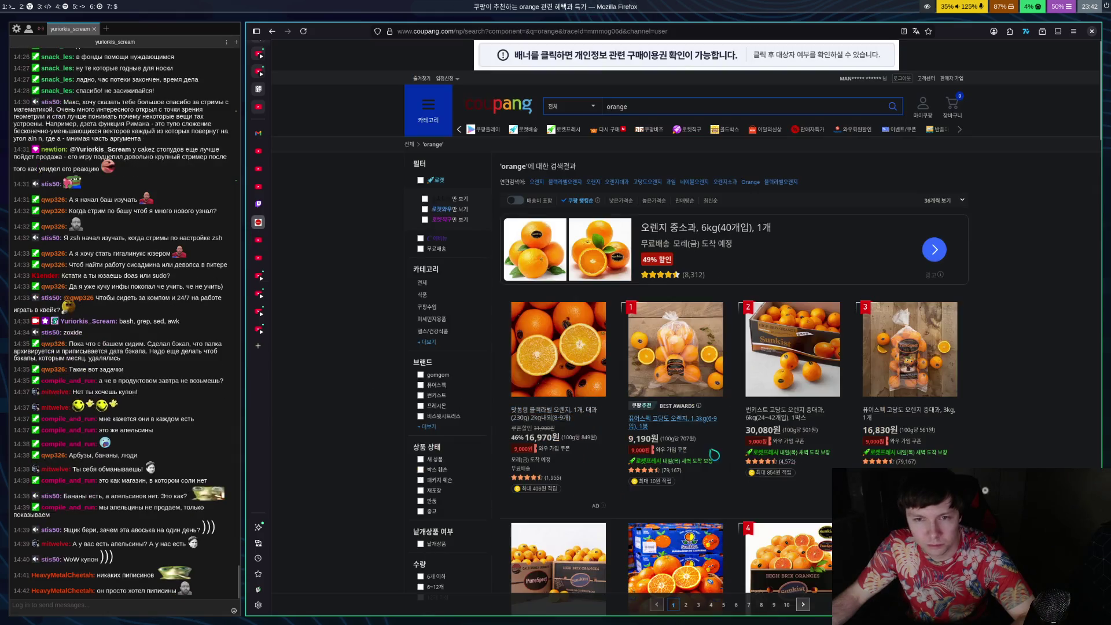
pyautogui.scroll(-5, 707, 452)
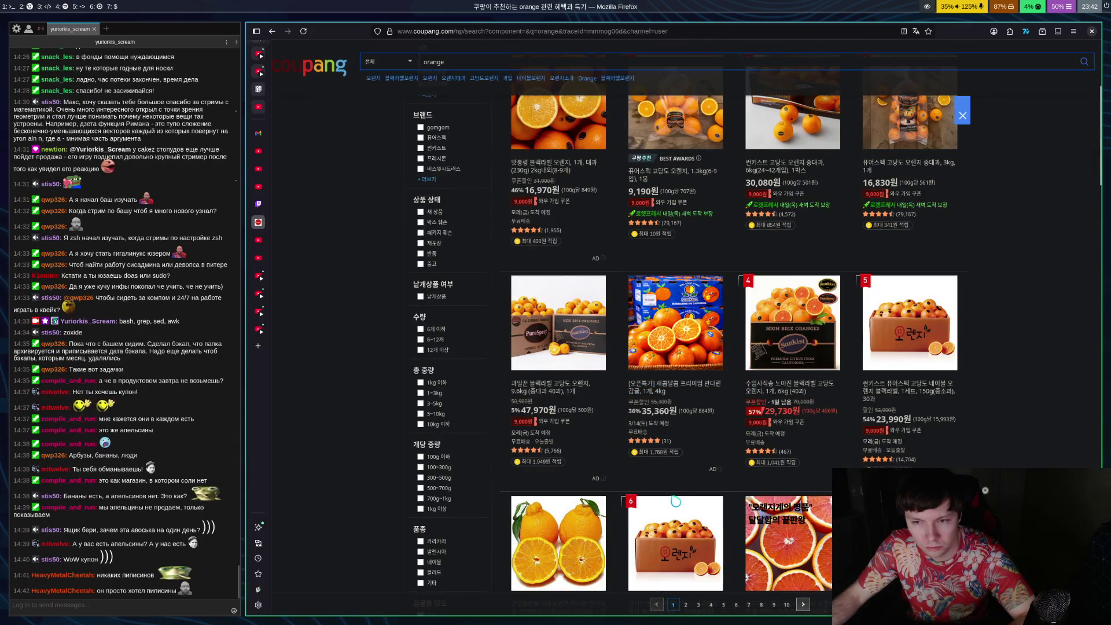
pyautogui.scroll(-4, 675, 501)
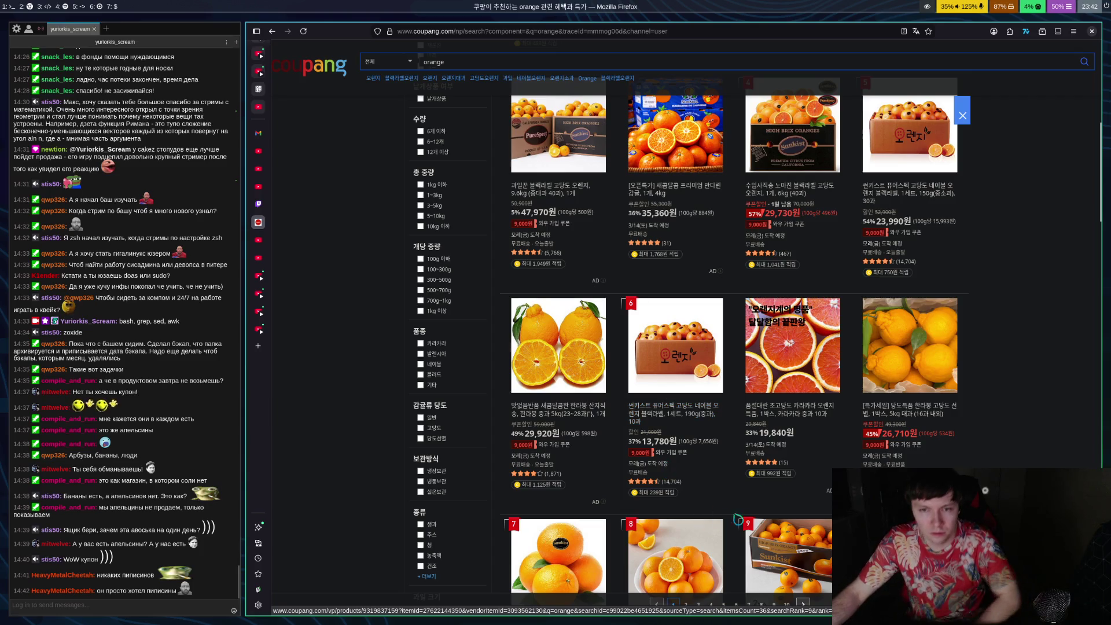
pyautogui.scroll(-6, 869, 394)
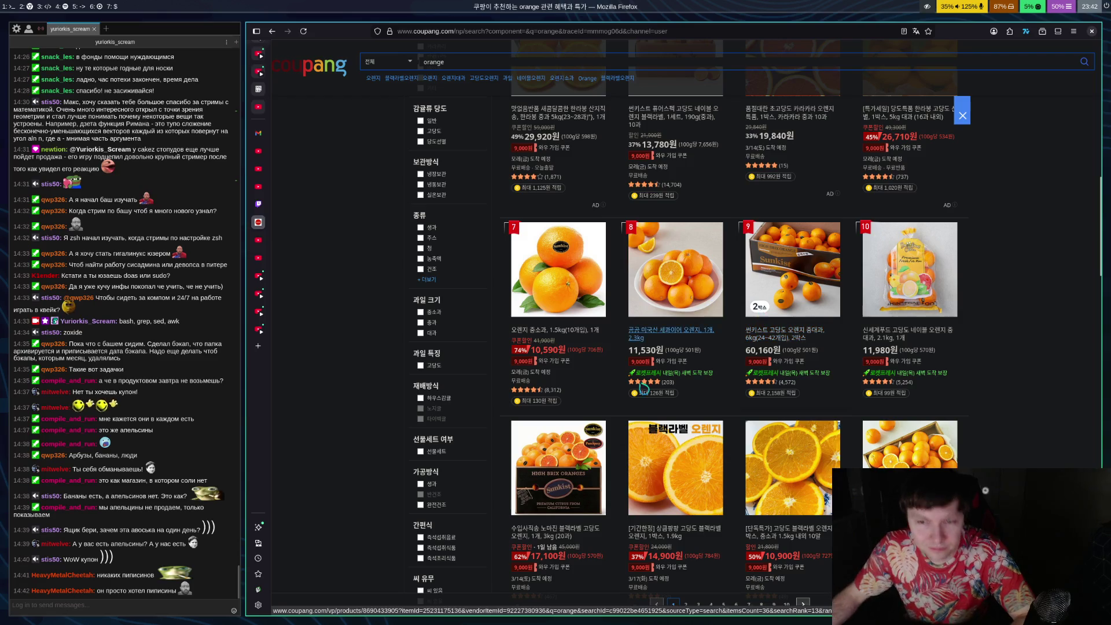
# Compare the 2.3kg American orange and 2.1kg navel orange listings, closing each afterwards
pyautogui.click(674, 336)
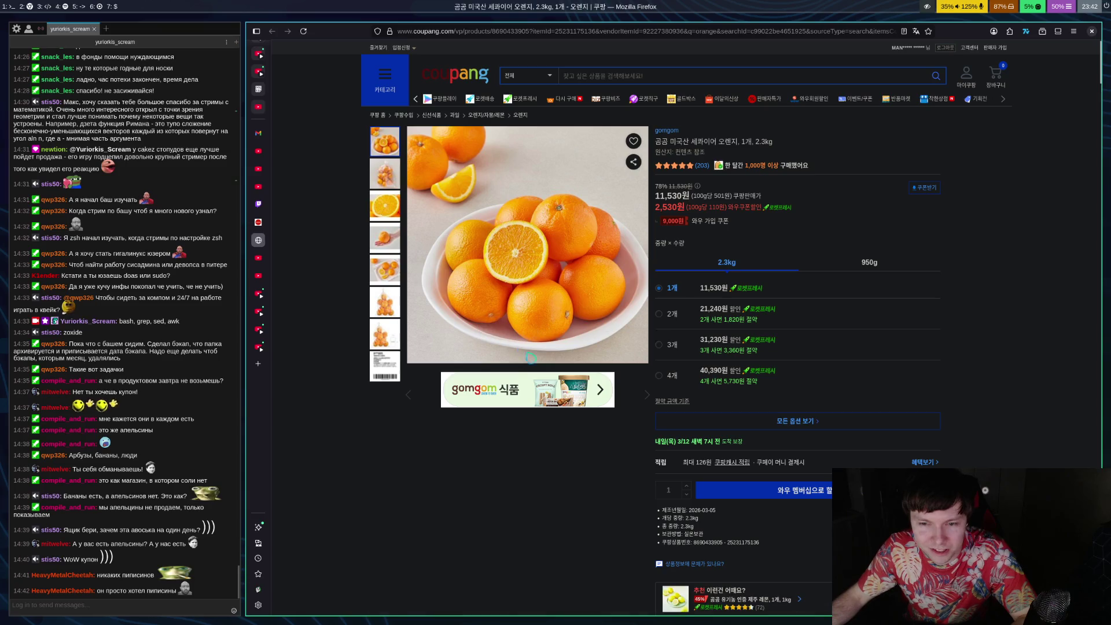
pyautogui.scroll(-3, 559, 346)
pyautogui.scroll(3, 576, 340)
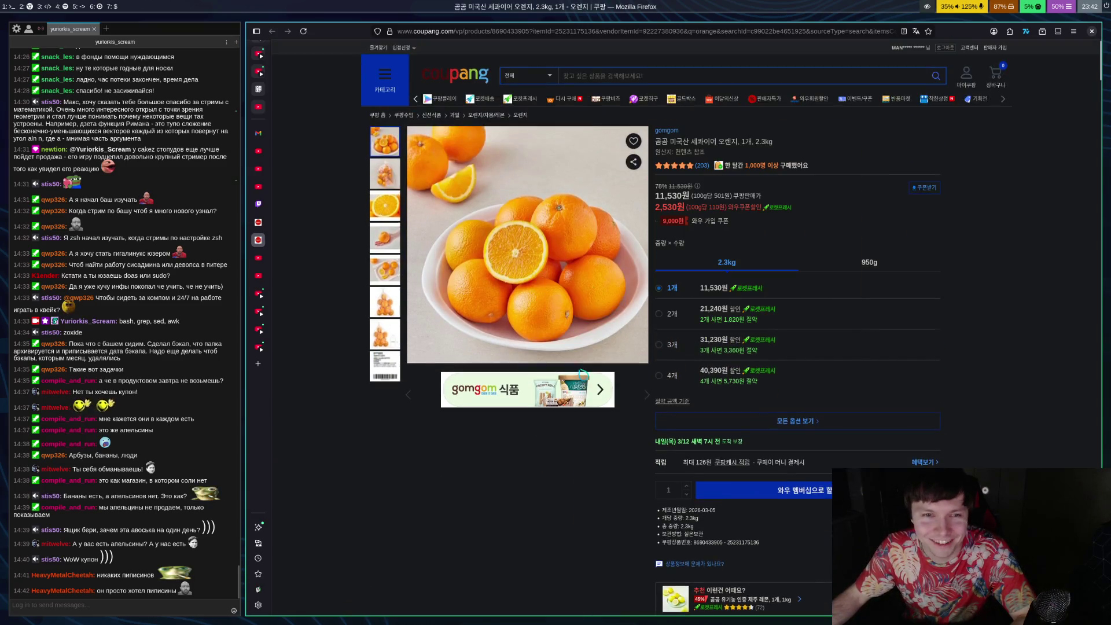
pyautogui.hotkey('ctrl', 'w')
pyautogui.click(906, 340)
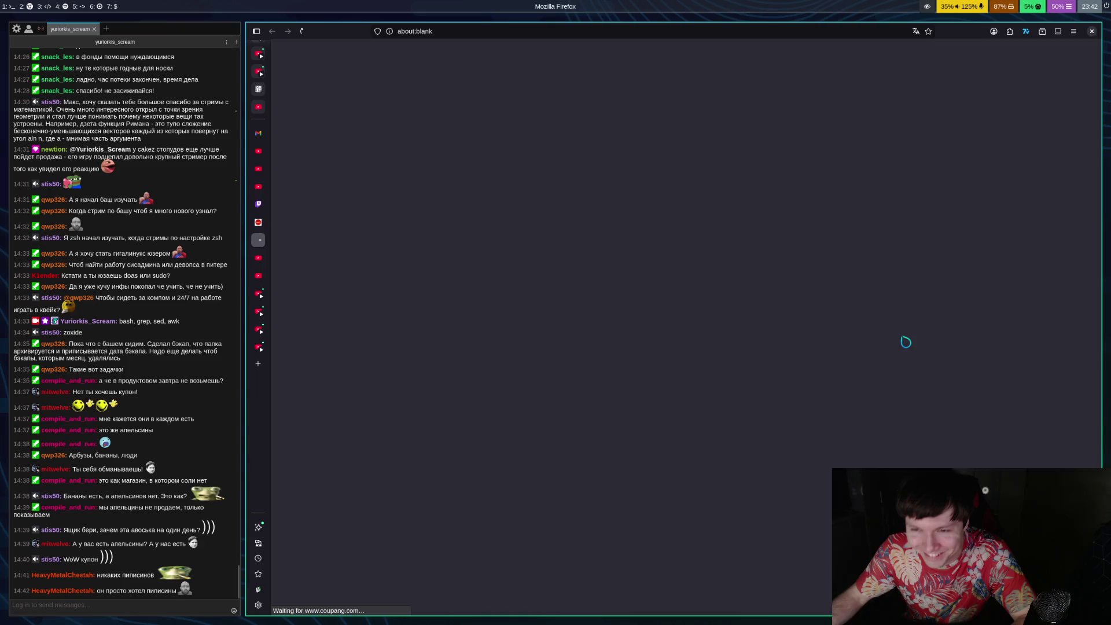
pyautogui.scroll(-5, 683, 379)
pyautogui.scroll(3, 682, 379)
pyautogui.scroll(2, 683, 380)
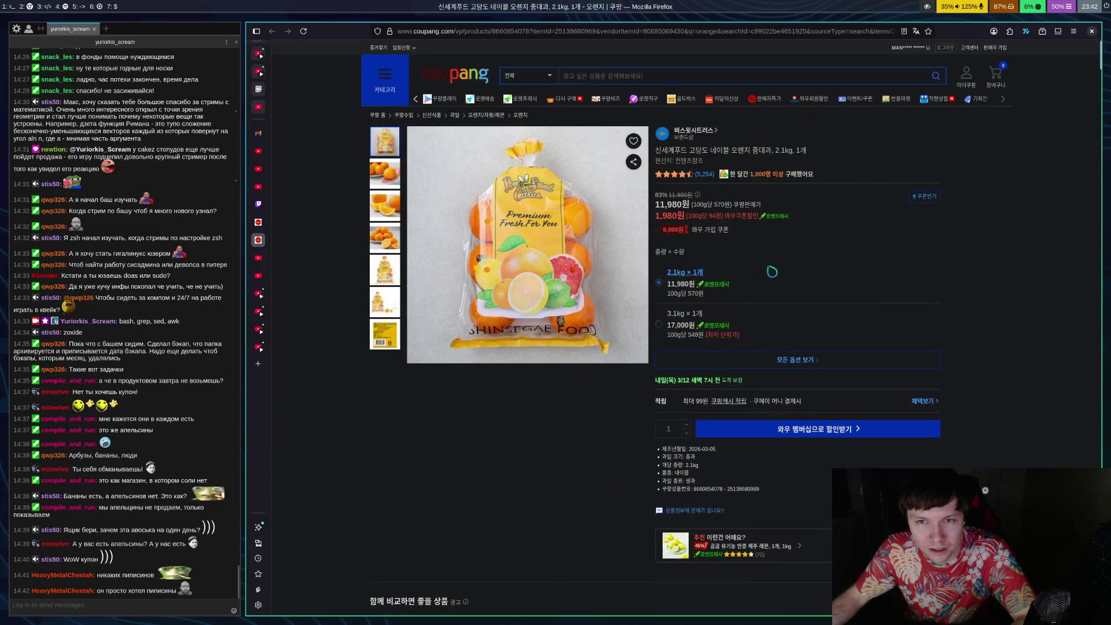
pyautogui.hotkey('ctrl', 'w')
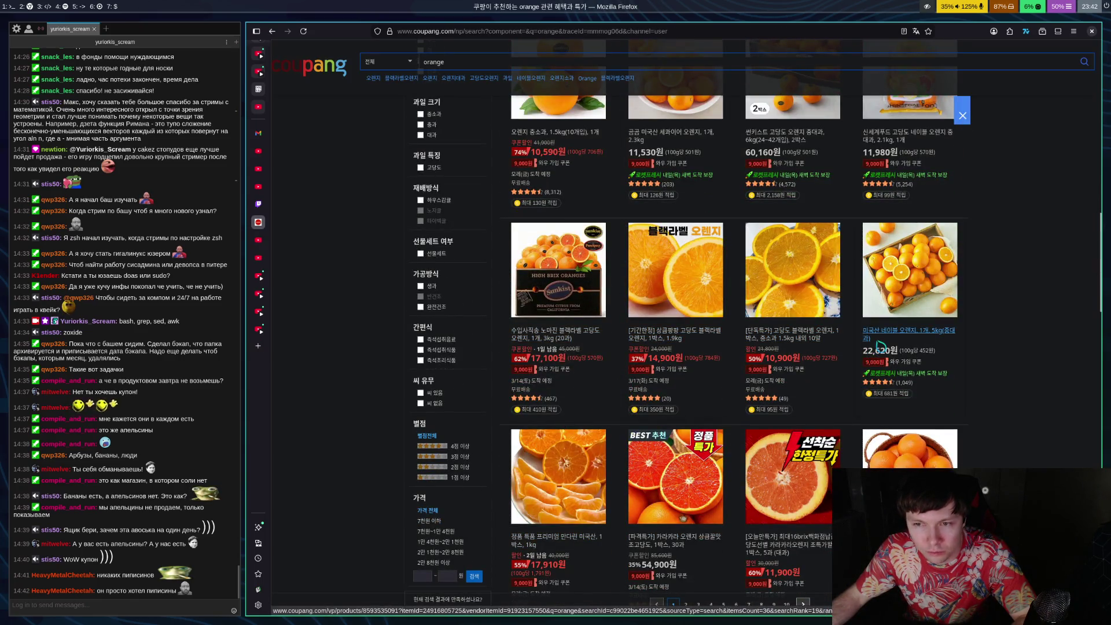
# Check the 5kg navel orange listing and another navel orange switched to 2.1kg
pyautogui.click(880, 346)
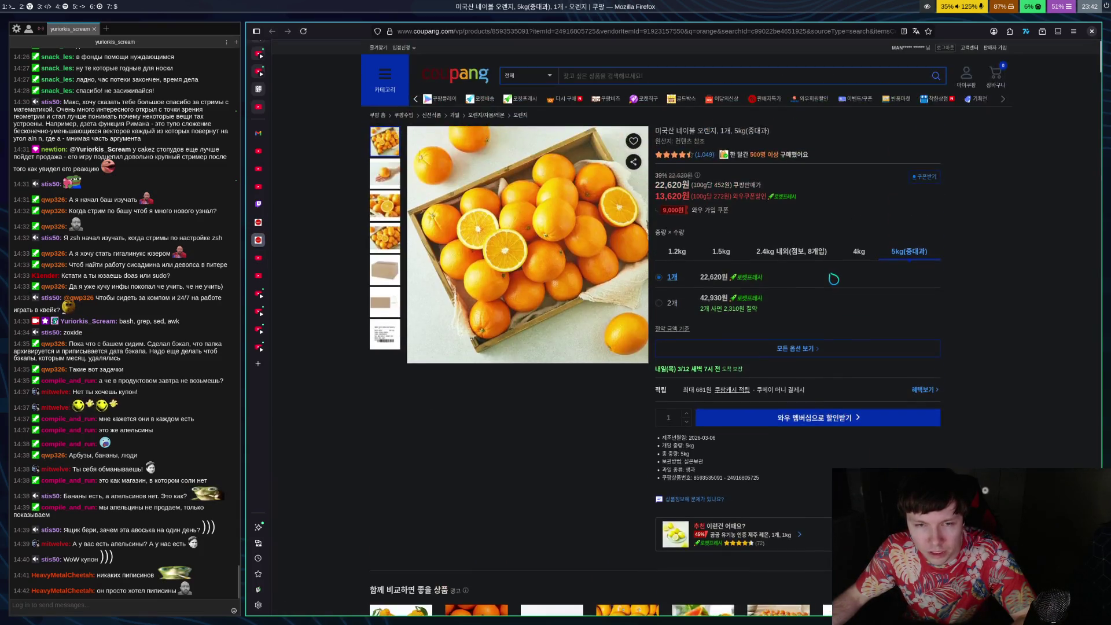
pyautogui.hotkey('alt', 'Left')
pyautogui.scroll(-3, 1001, 311)
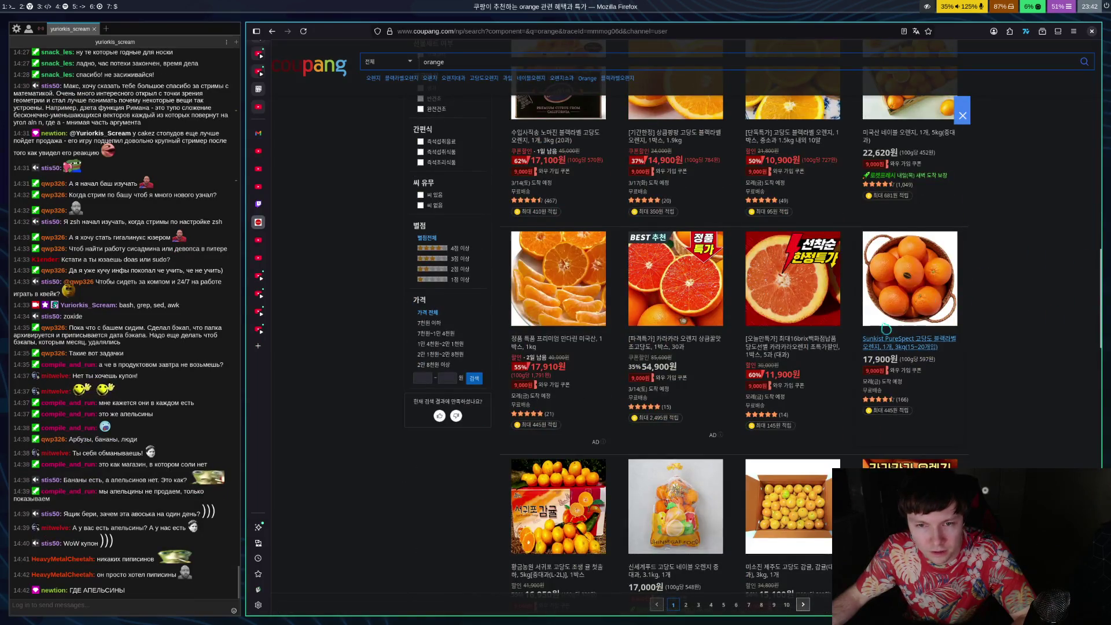
pyautogui.scroll(-4, 888, 330)
pyautogui.click(572, 362)
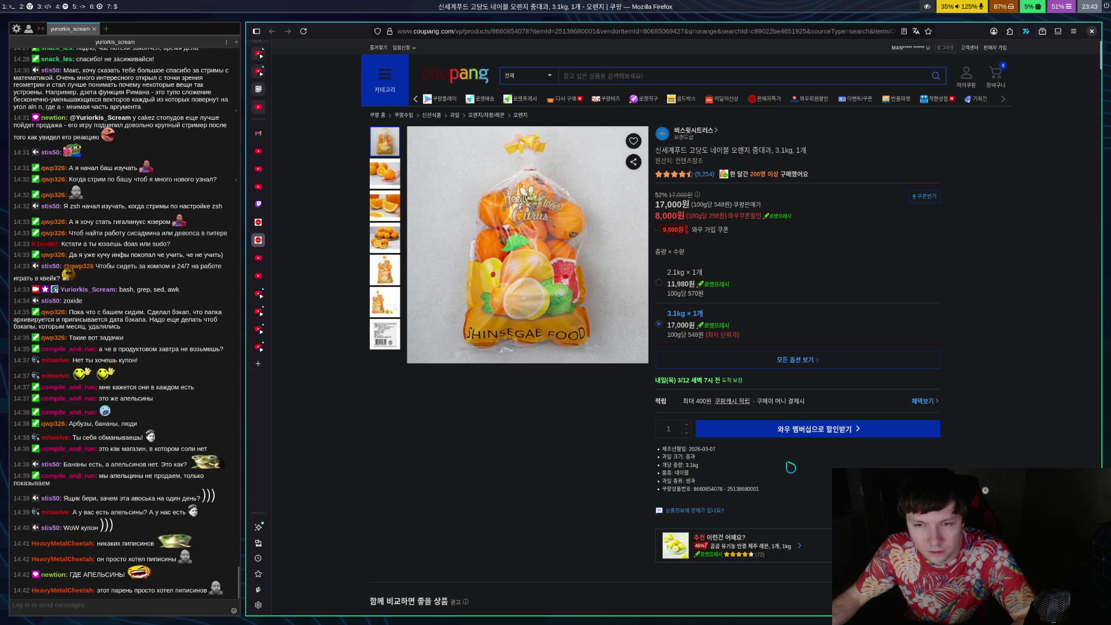
pyautogui.click(651, 279)
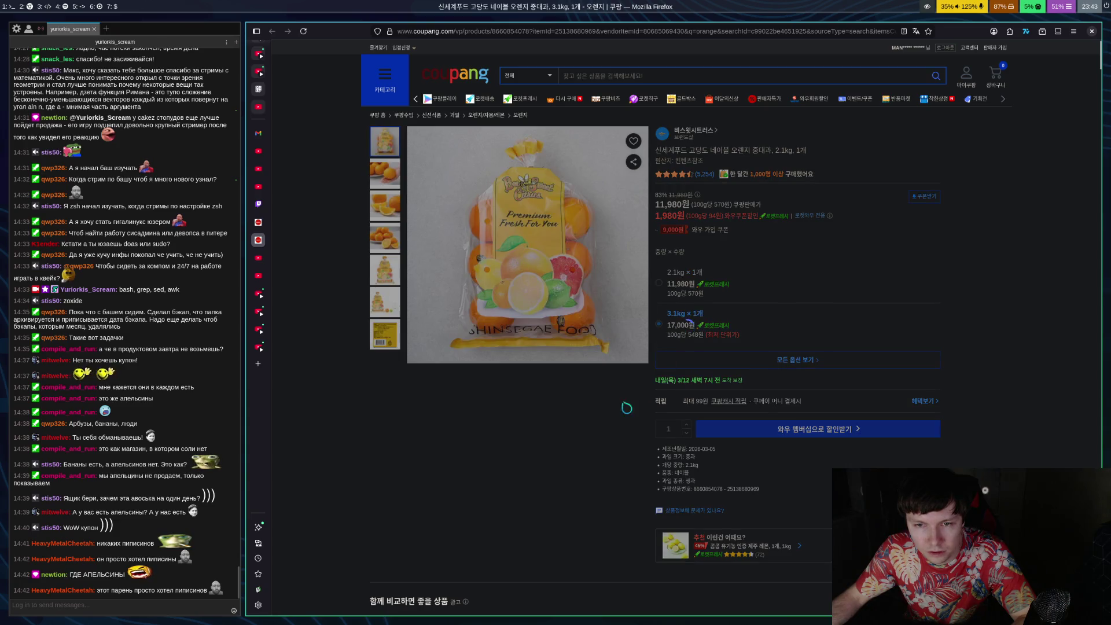
pyautogui.scroll(-4, 609, 416)
pyautogui.hotkey('alt', 'Left')
# View the 4kg American orange and 4kg small orange listings, then scroll down the results
pyautogui.scroll(-3, 599, 404)
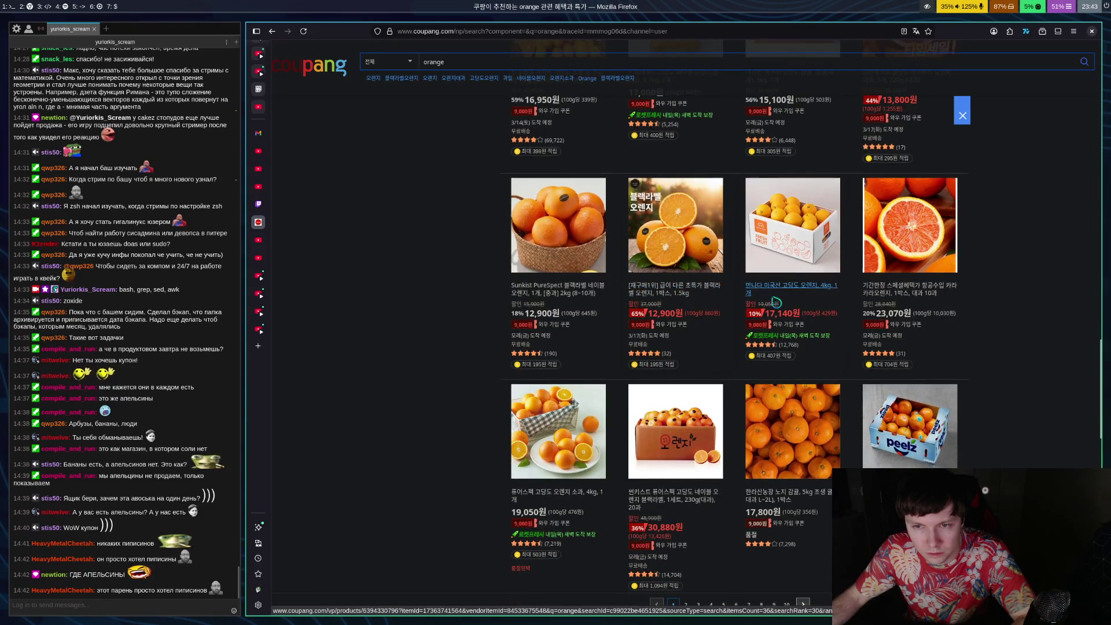
pyautogui.click(776, 291)
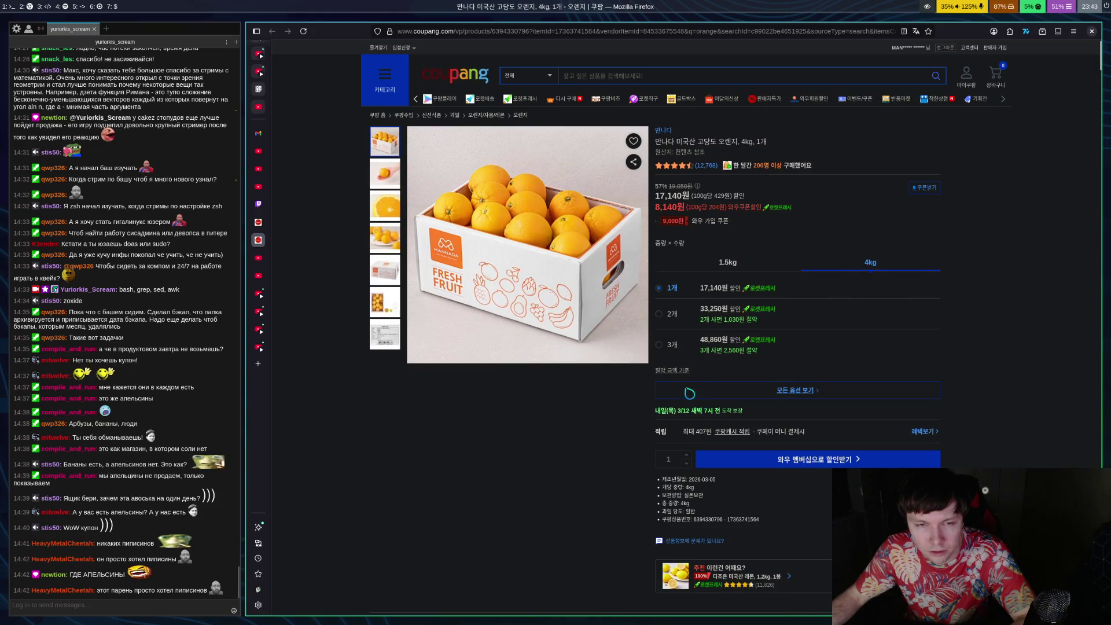
pyautogui.hotkey('ctrl', 'w')
pyautogui.scroll(-5, 690, 392)
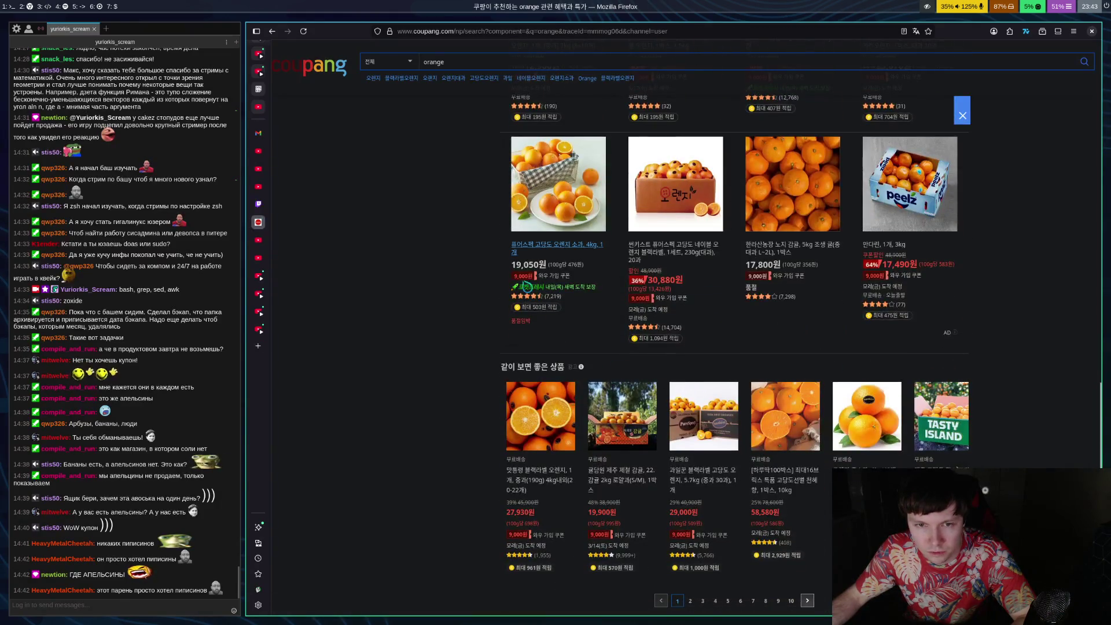
pyautogui.click(559, 255)
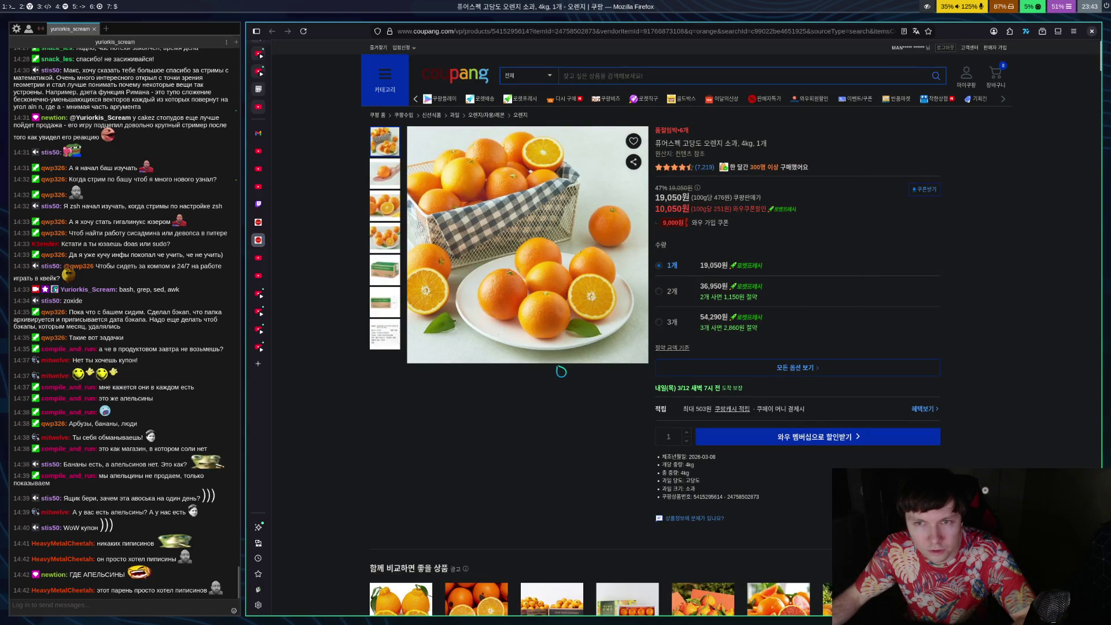
pyautogui.scroll(-3, 584, 398)
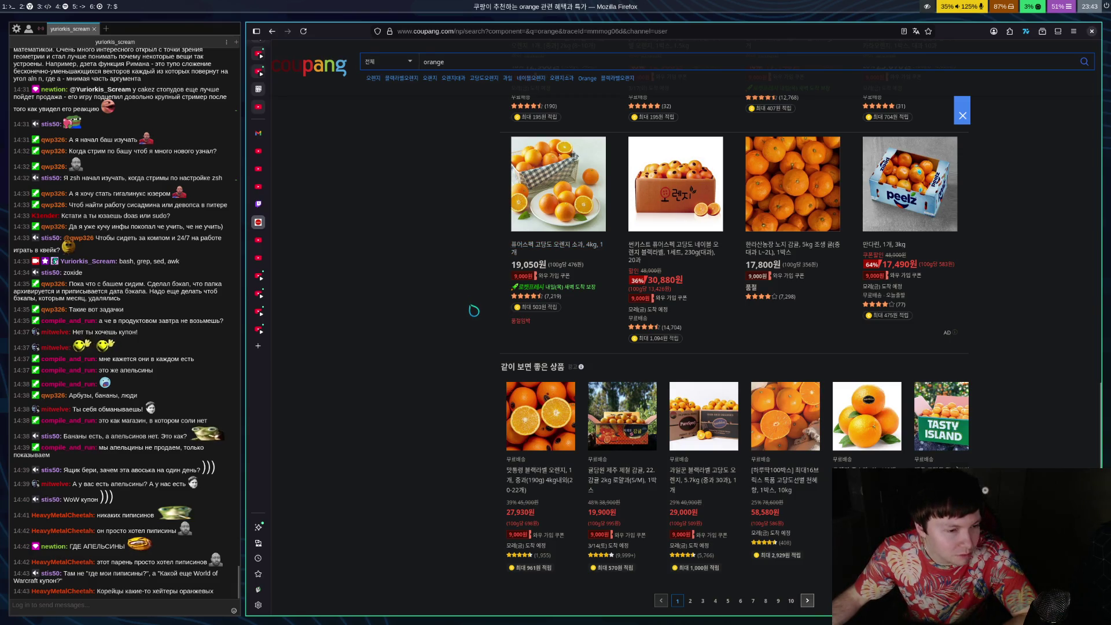
pyautogui.scroll(-3, 653, 232)
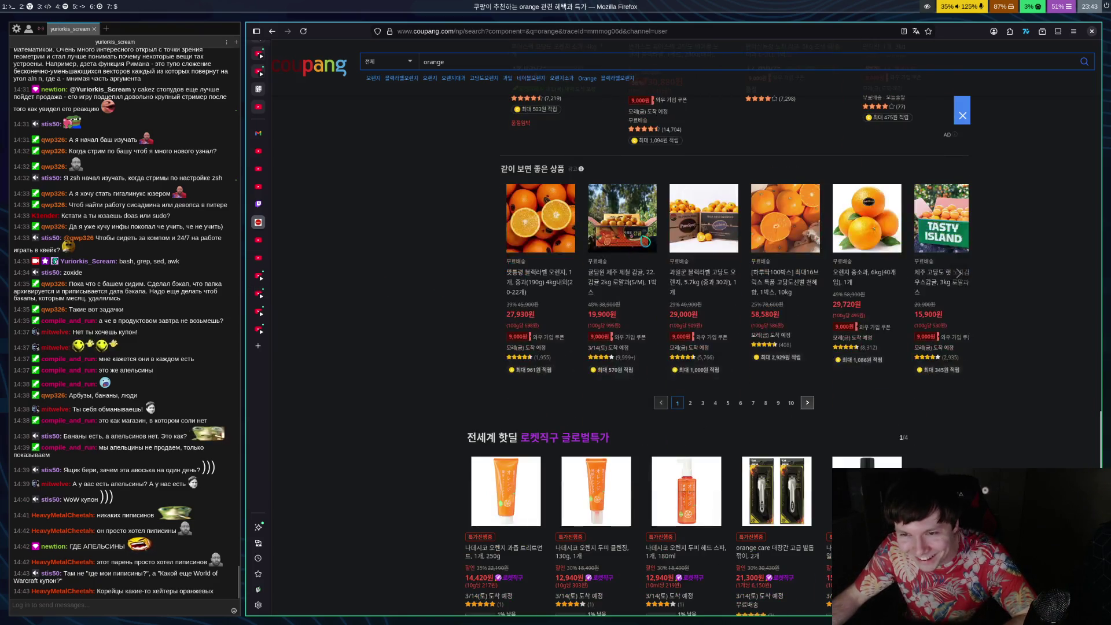
# On results page 2, check the 1.3kg navel, jumbo two-pack and canned orange drink listings
pyautogui.click(690, 403)
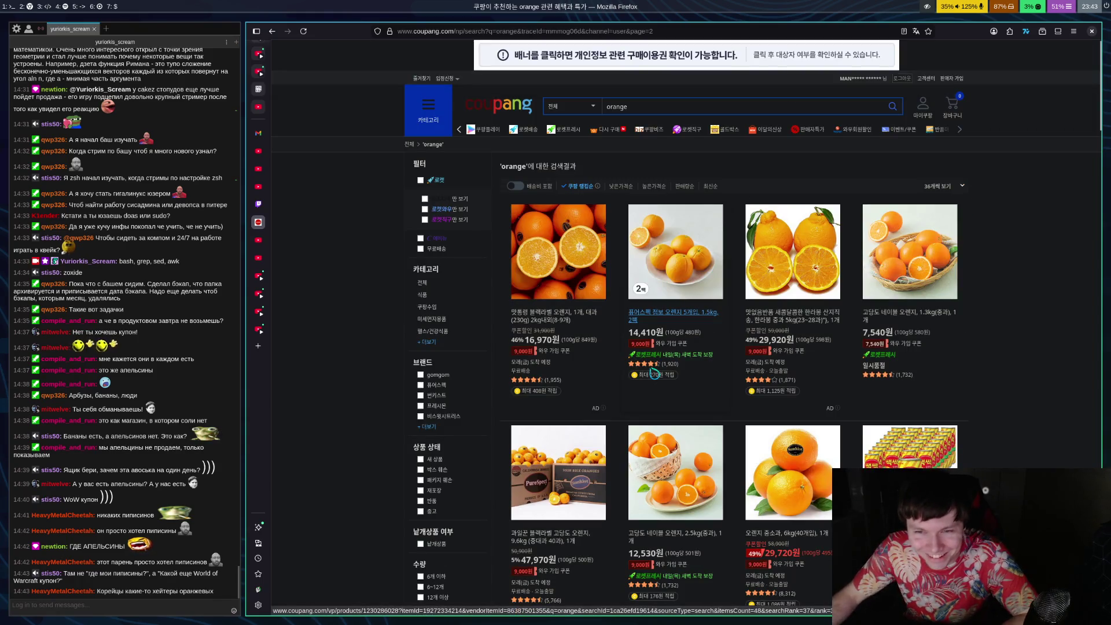
pyautogui.click(859, 337)
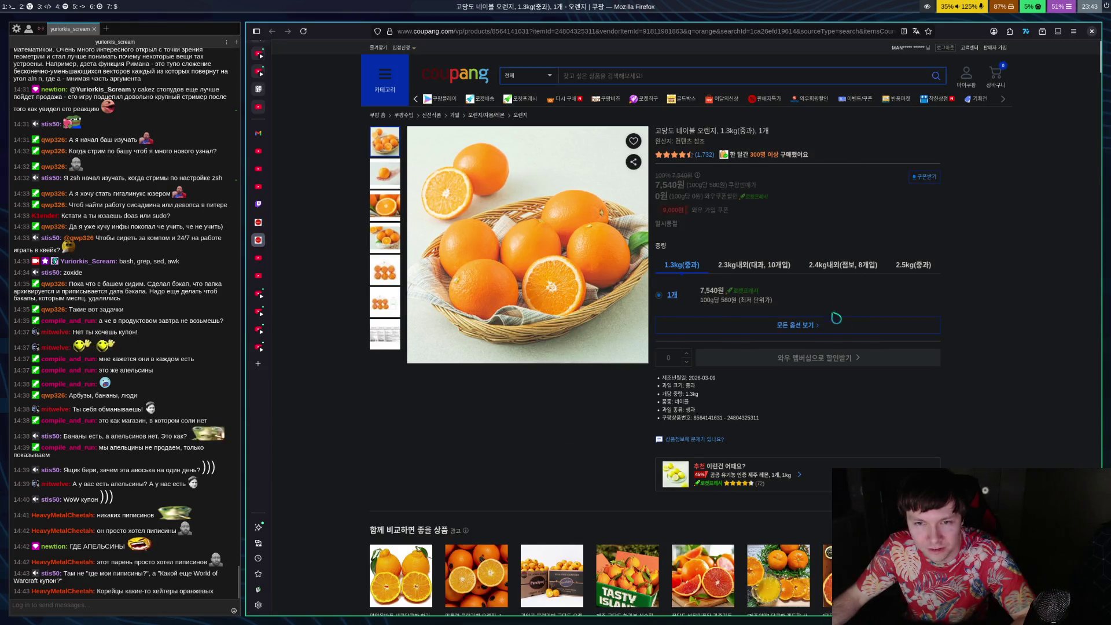
pyautogui.hotkey('alt', 'Left')
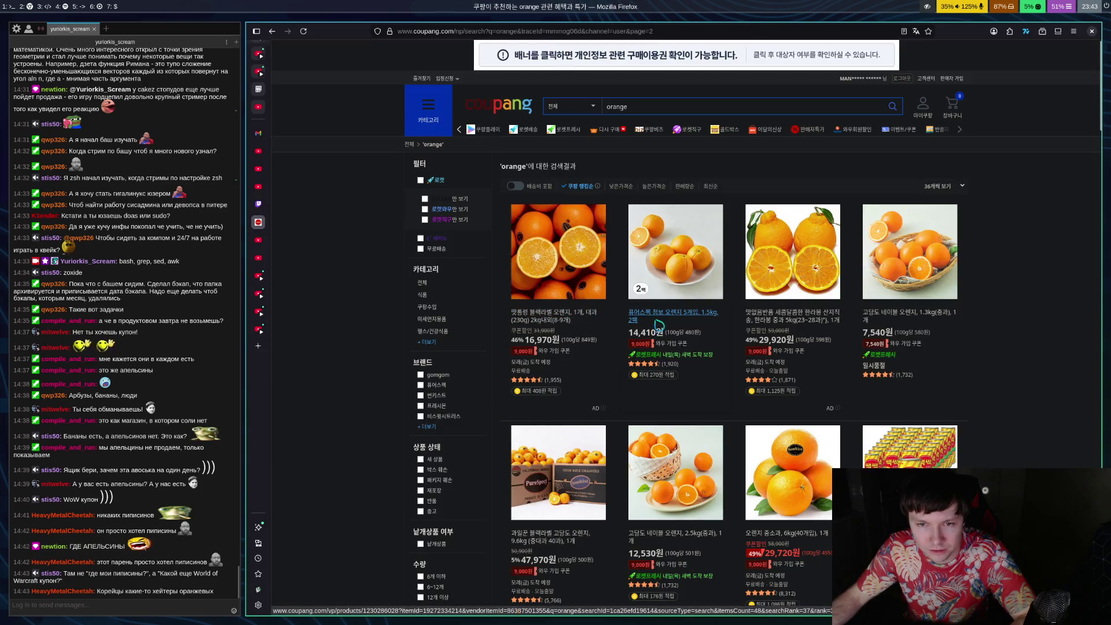
pyautogui.click(658, 322)
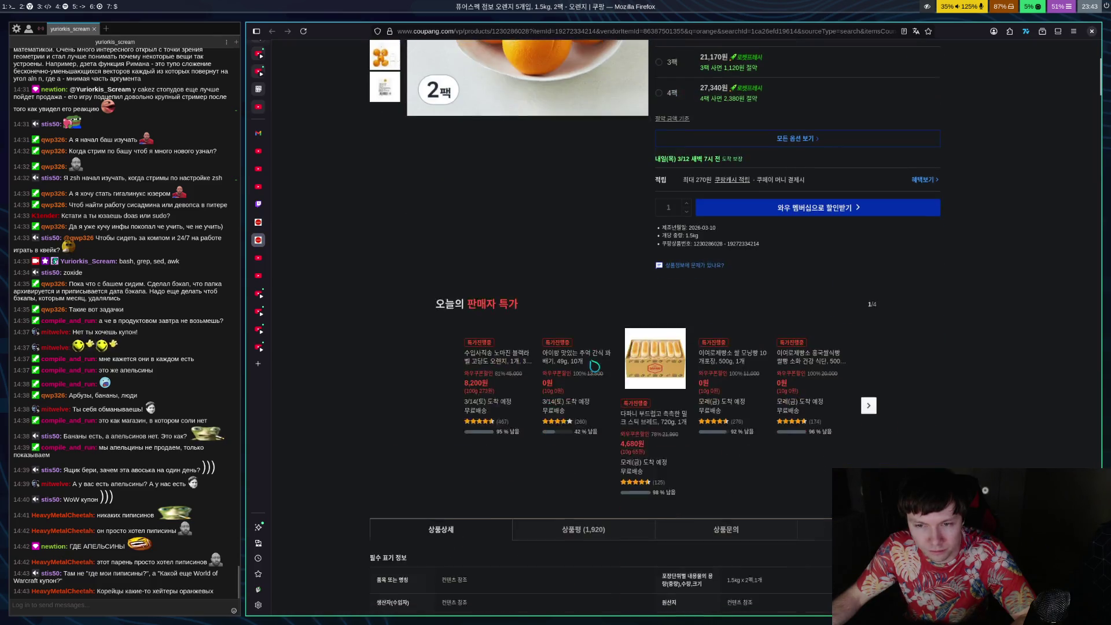
pyautogui.hotkey('alt', 'Left')
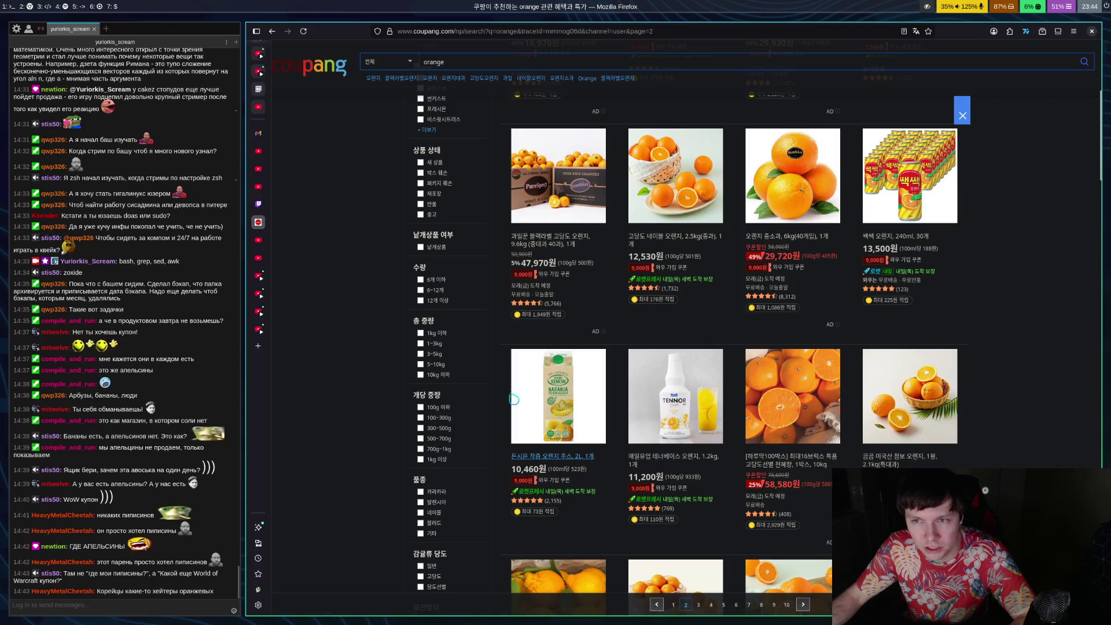
pyautogui.click(879, 248)
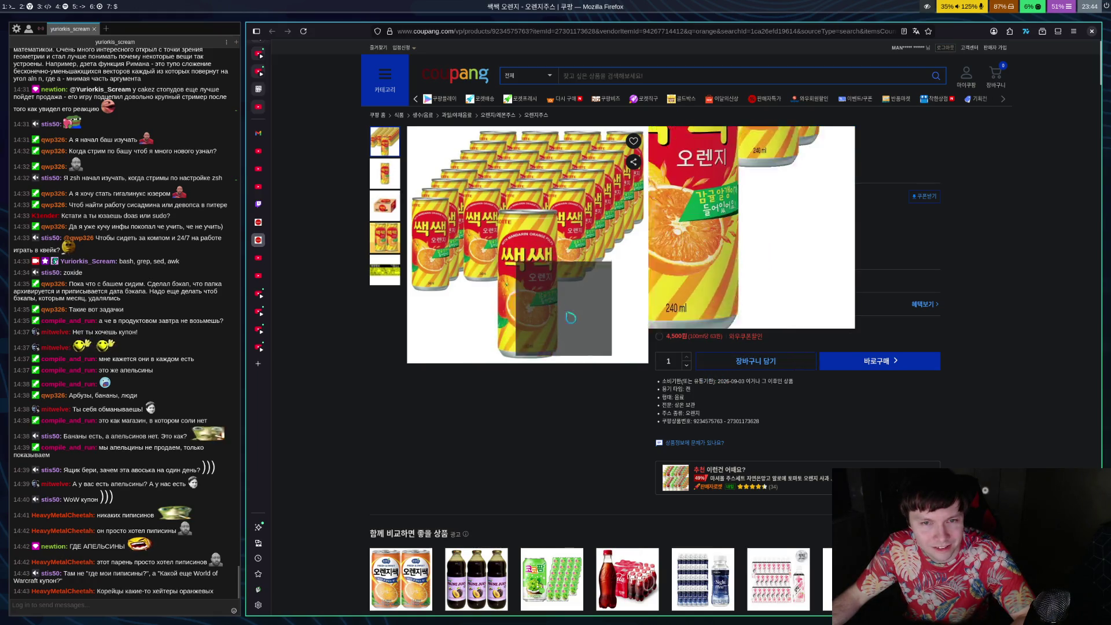
pyautogui.hotkey('alt', 'Left')
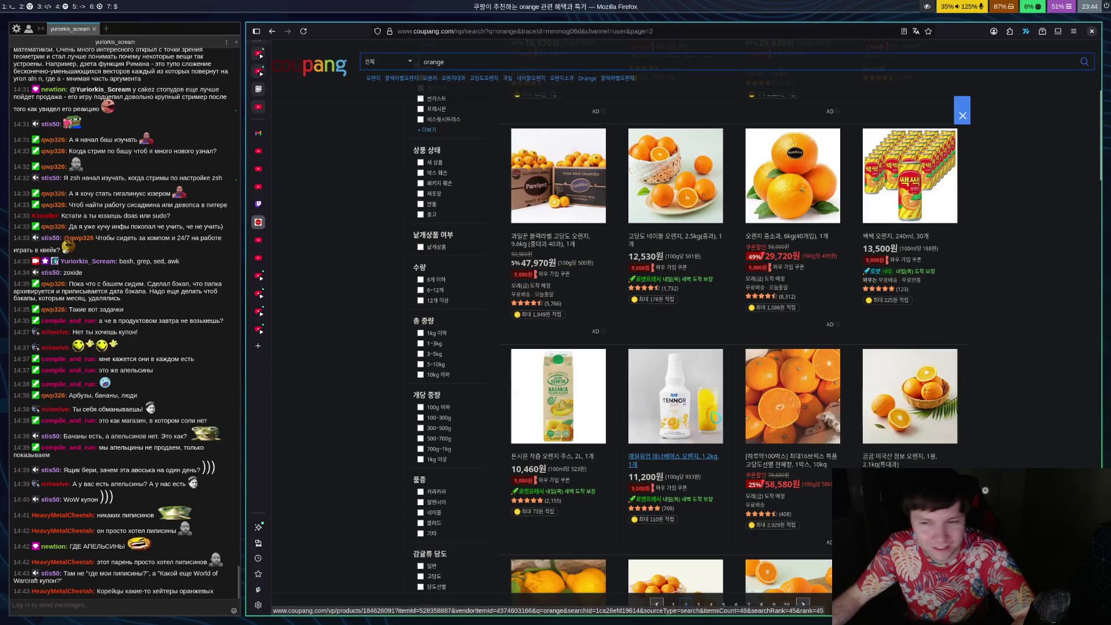
# Check the boxed hallabong listing, trying the two-box option before reverting to one box
pyautogui.scroll(-10, 673, 393)
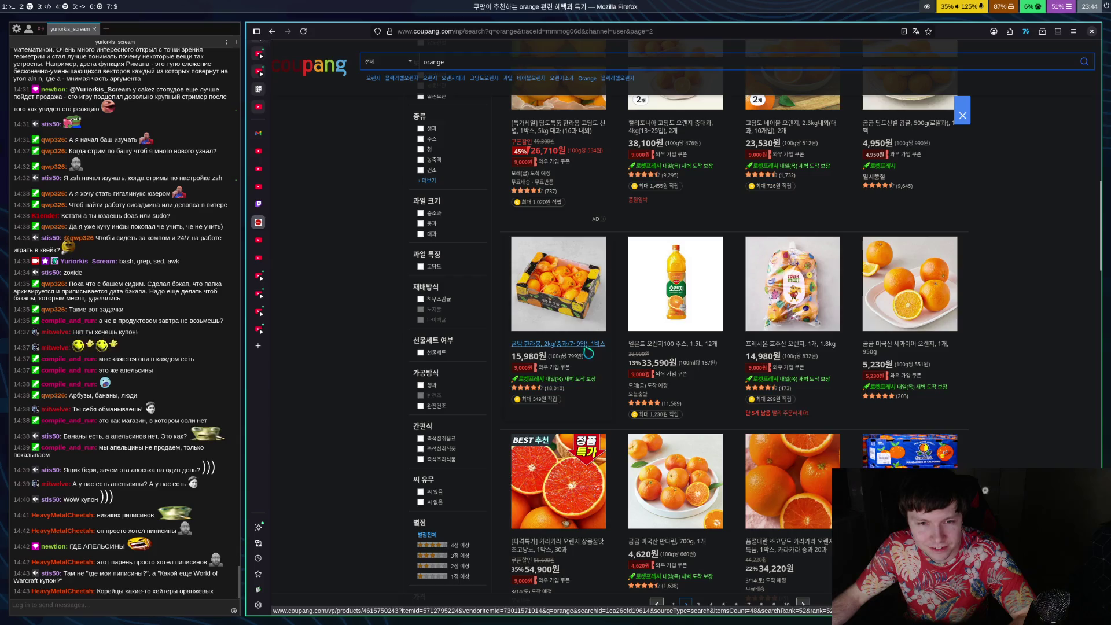
pyautogui.click(545, 354)
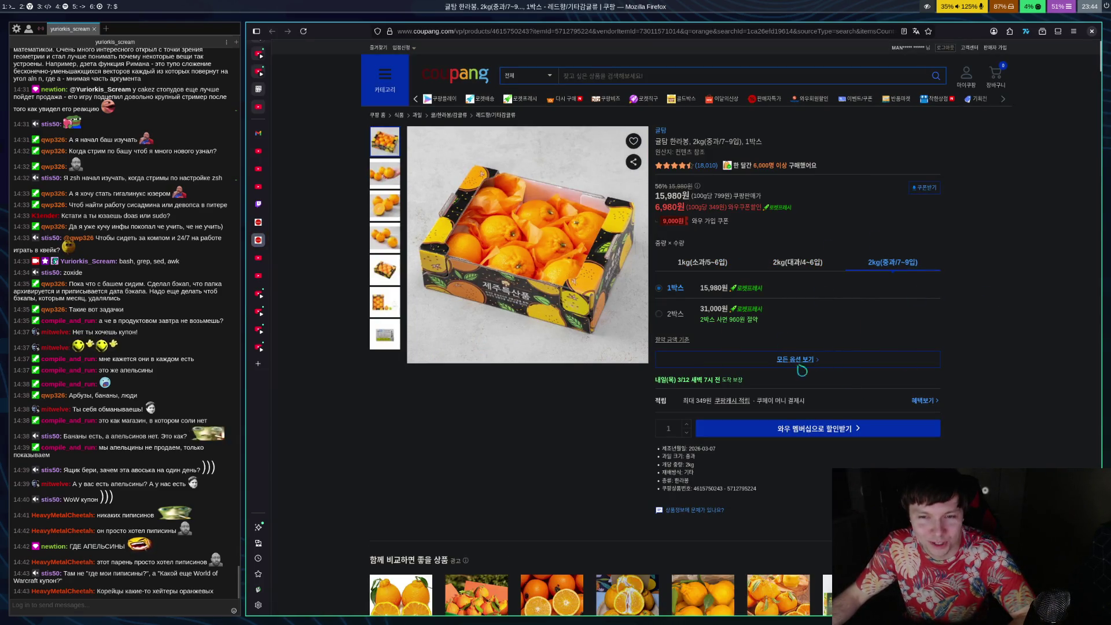
pyautogui.click(678, 315)
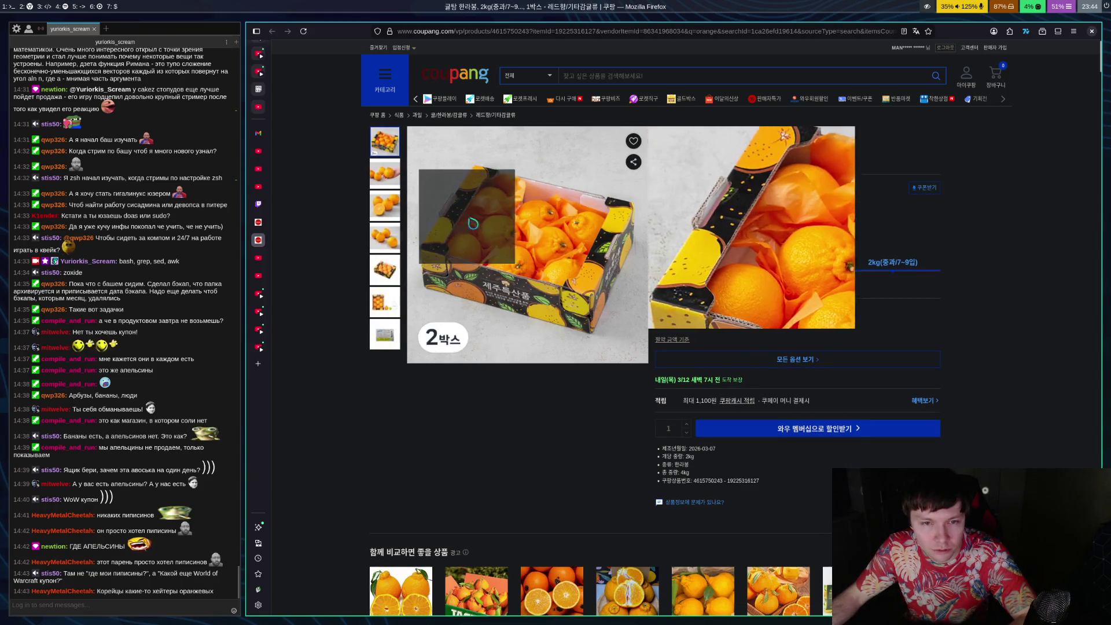
pyautogui.click(672, 289)
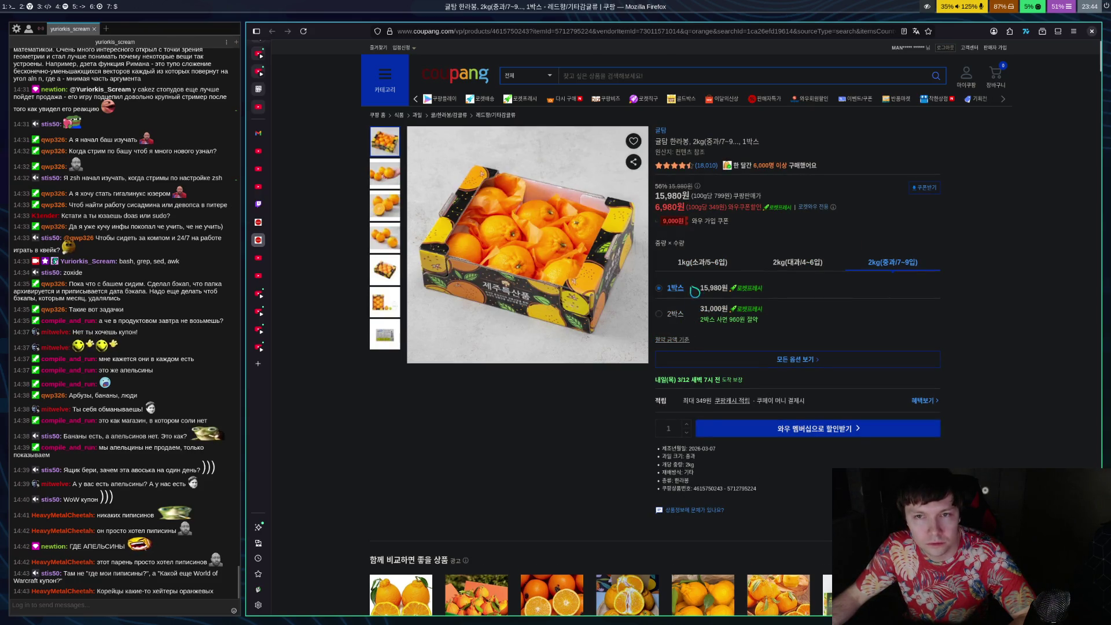
pyautogui.scroll(-5, 948, 379)
pyautogui.scroll(5, 908, 431)
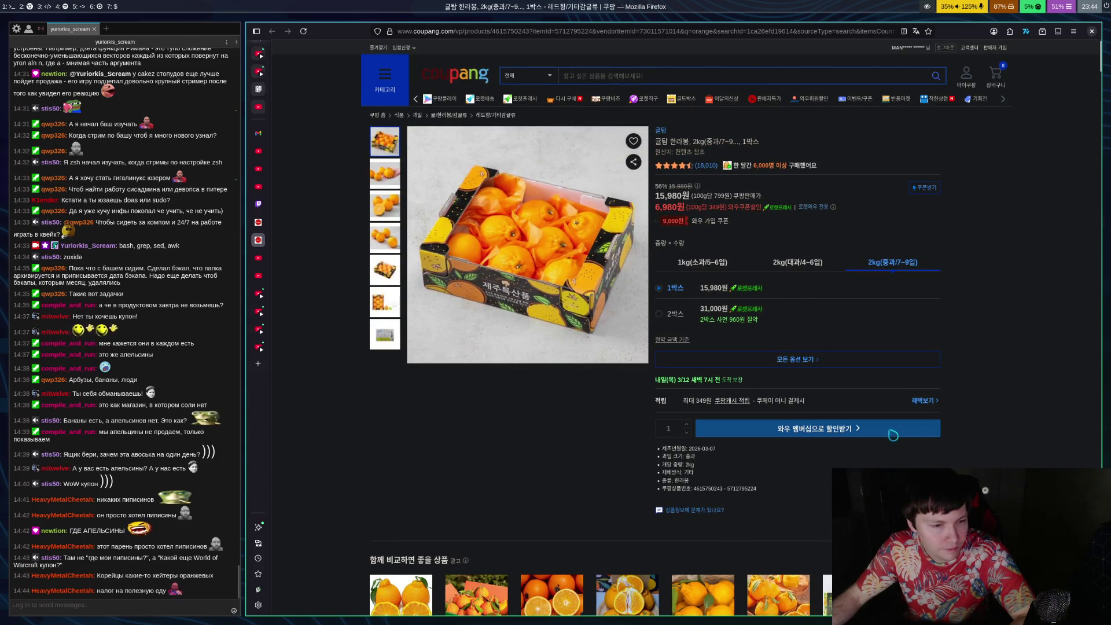
pyautogui.hotkey('alt', 'Left')
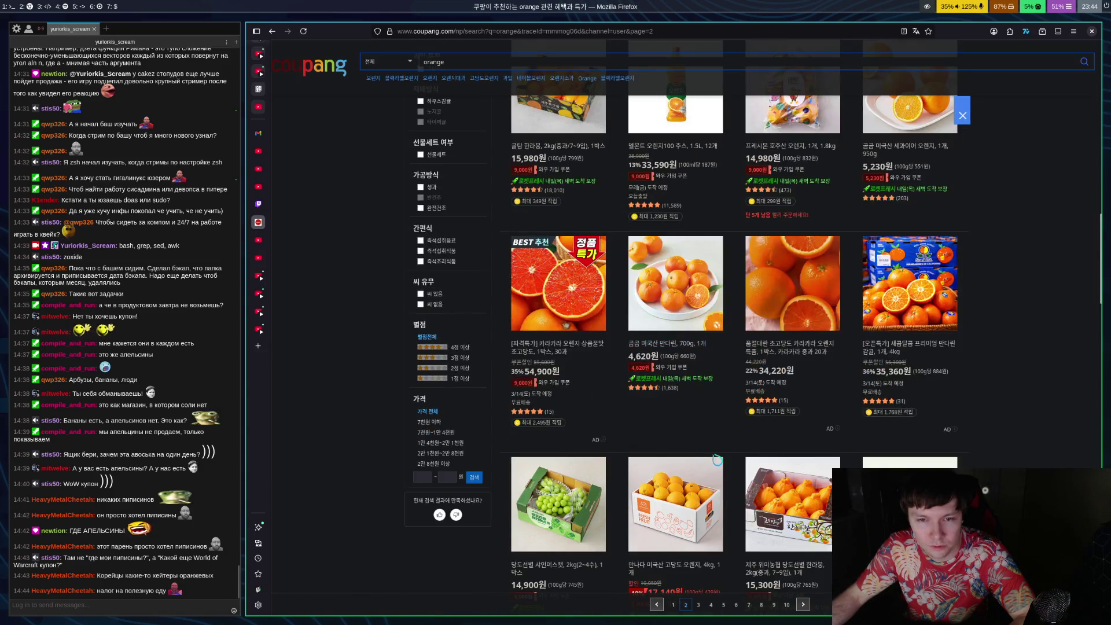
# Open the American mandarin listing, switch it to 2kg, and open the WOW discount offer
pyautogui.click(672, 352)
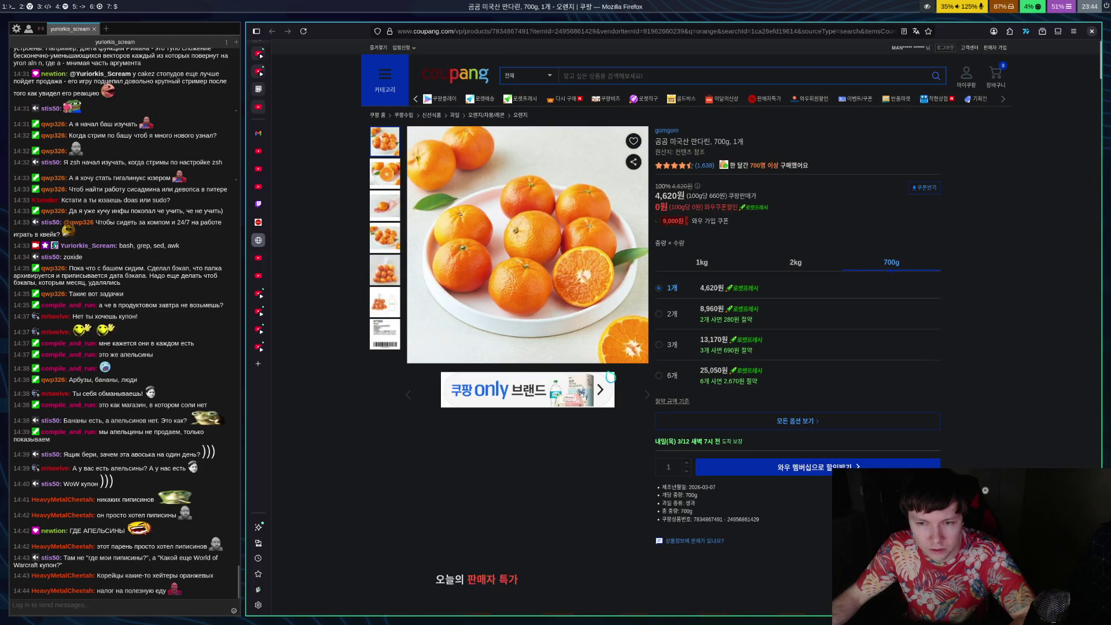
pyautogui.scroll(-5, 618, 349)
pyautogui.scroll(5, 618, 349)
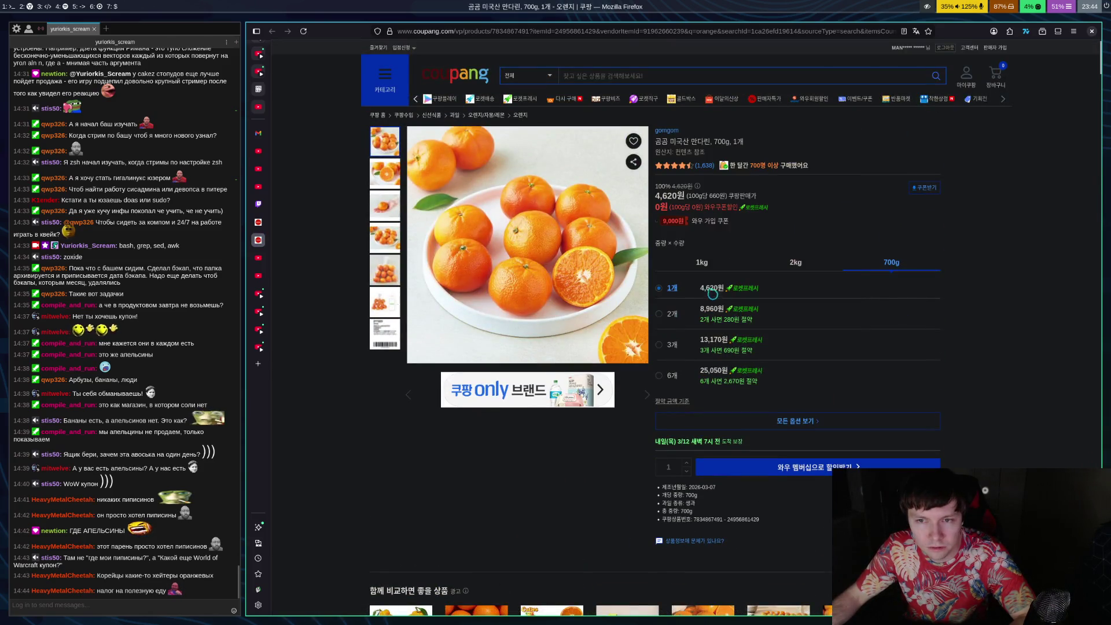
pyautogui.click(796, 264)
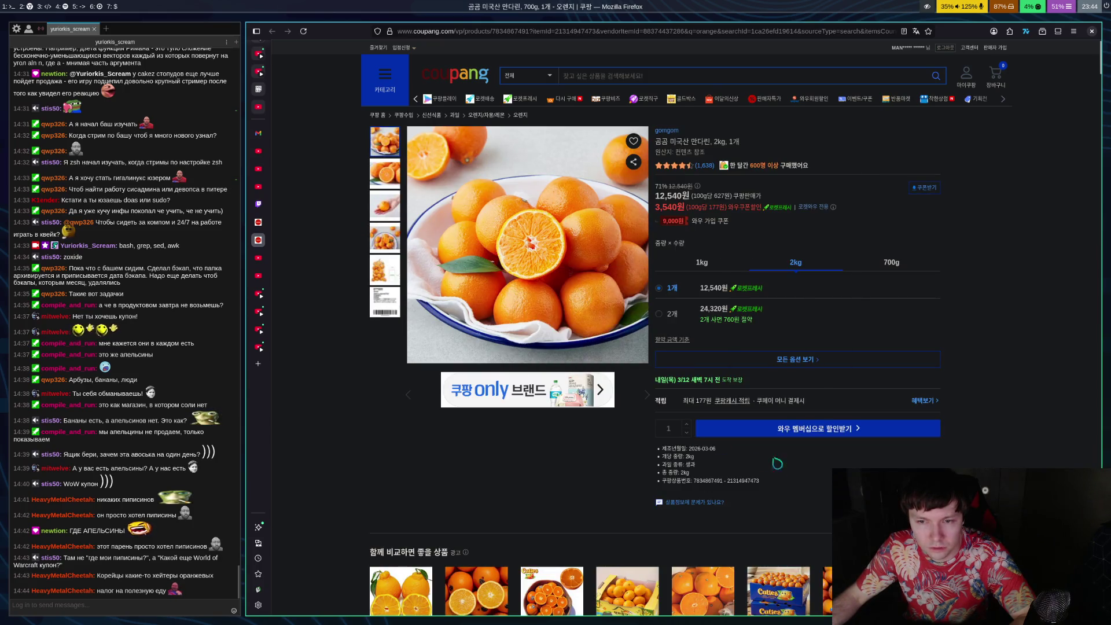
pyautogui.click(777, 431)
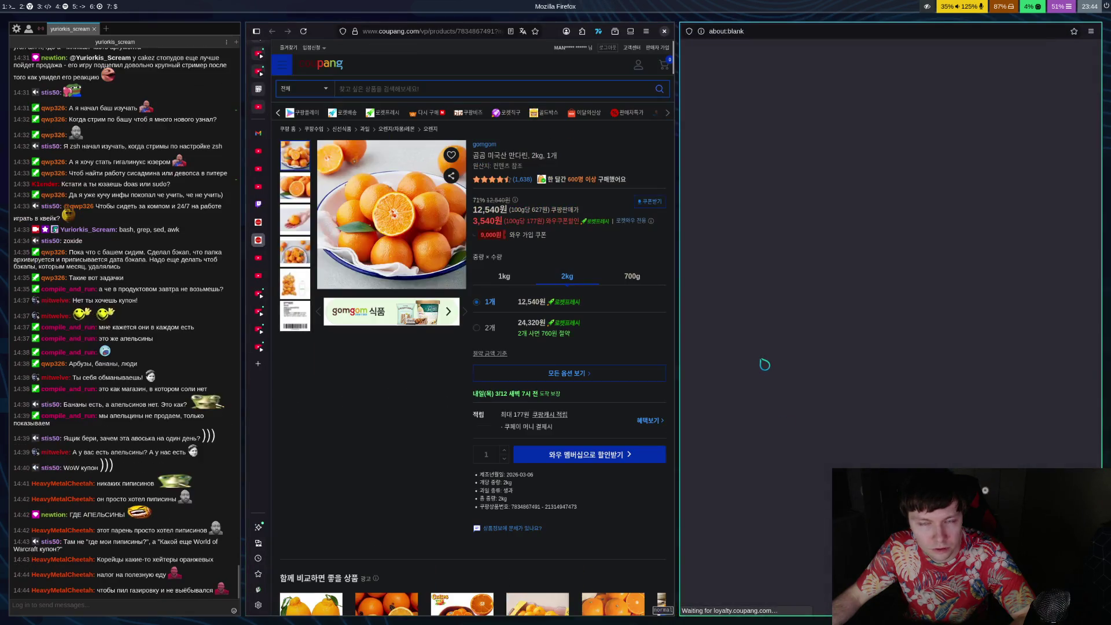
# Scroll through the WOW membership sign-up page, then close that window with Ctrl+W
pyautogui.scroll(-10, 769, 359)
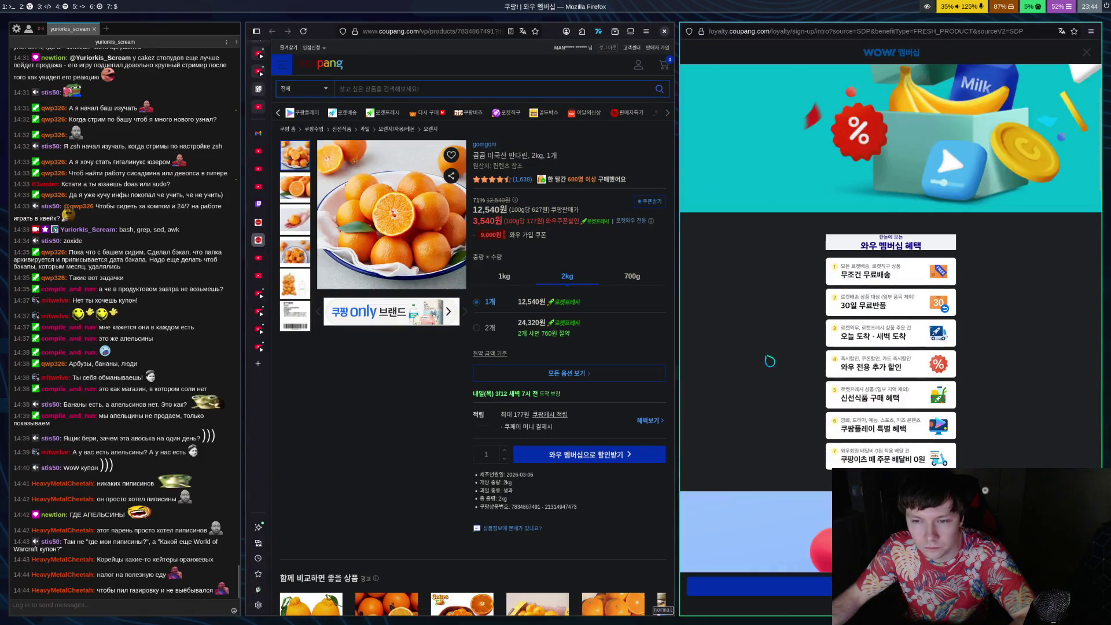
pyautogui.scroll(5, 768, 359)
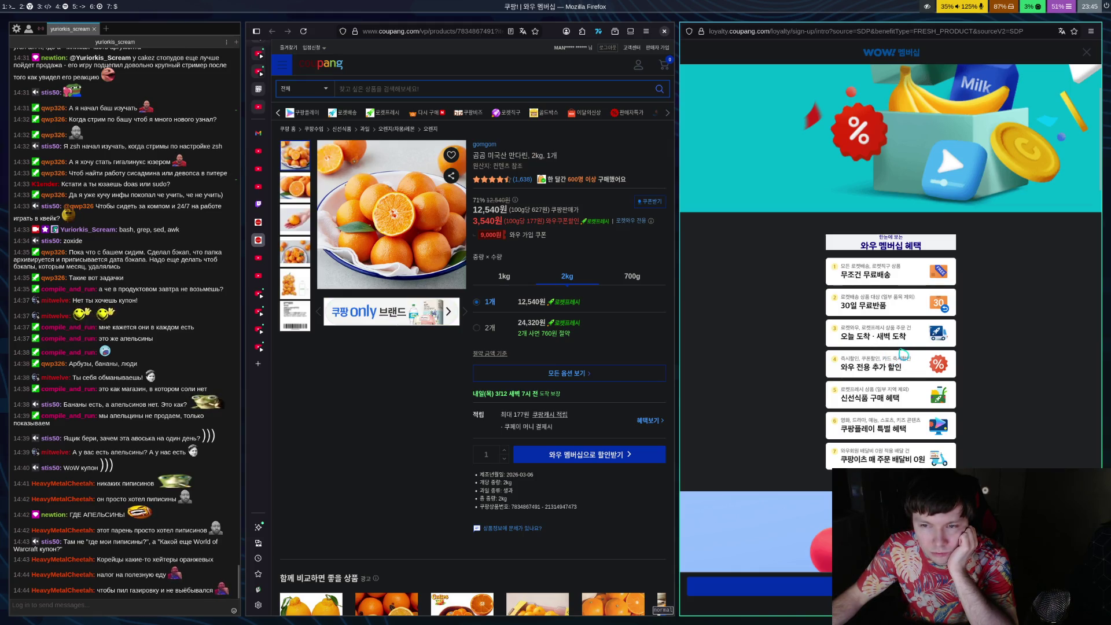
pyautogui.scroll(-2, 920, 357)
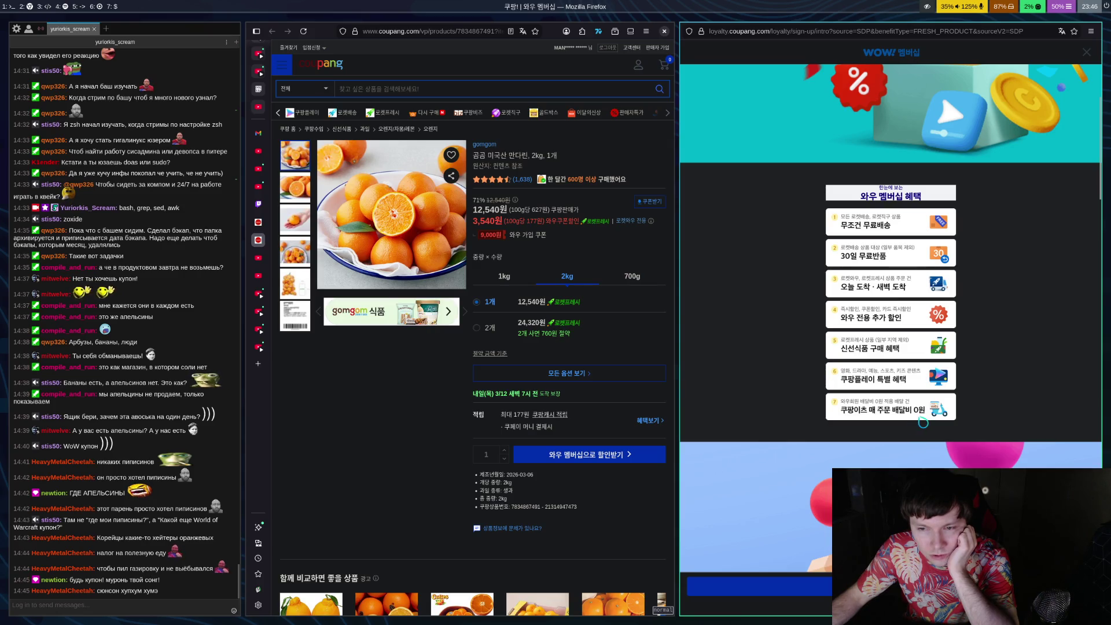
pyautogui.scroll(-5, 1047, 355)
pyautogui.scroll(-10, 1047, 355)
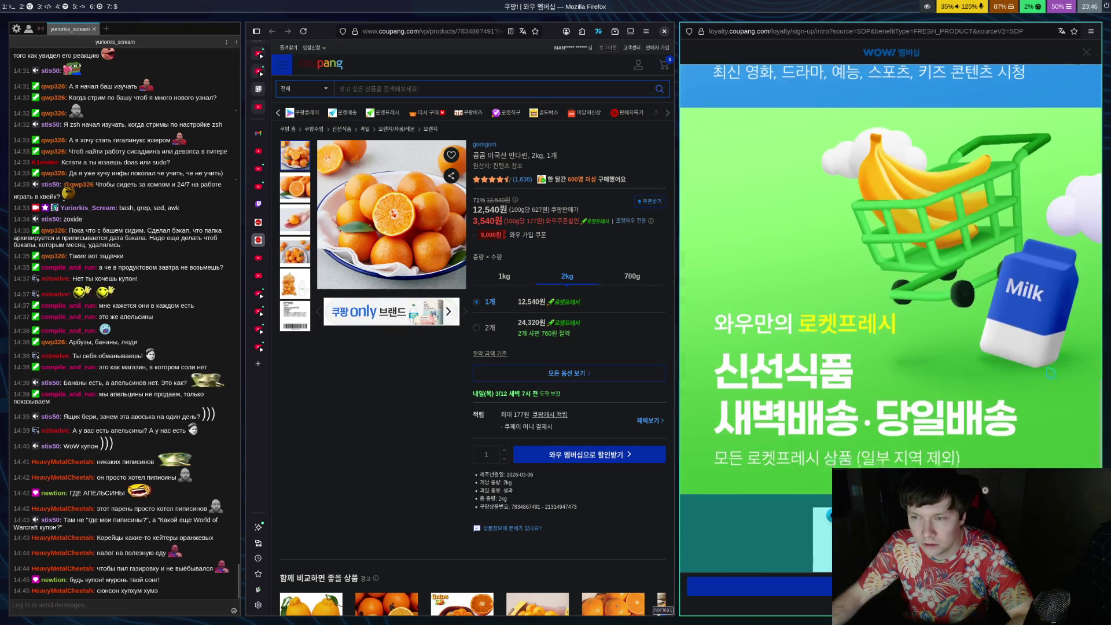
pyautogui.scroll(5, 1024, 409)
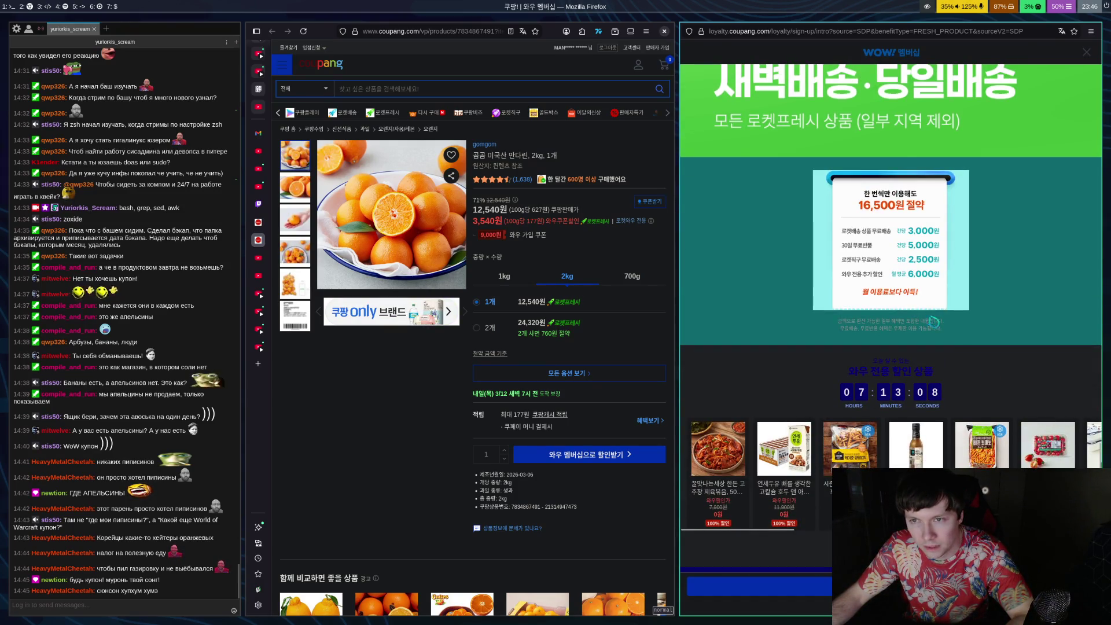
pyautogui.scroll(-6, 949, 365)
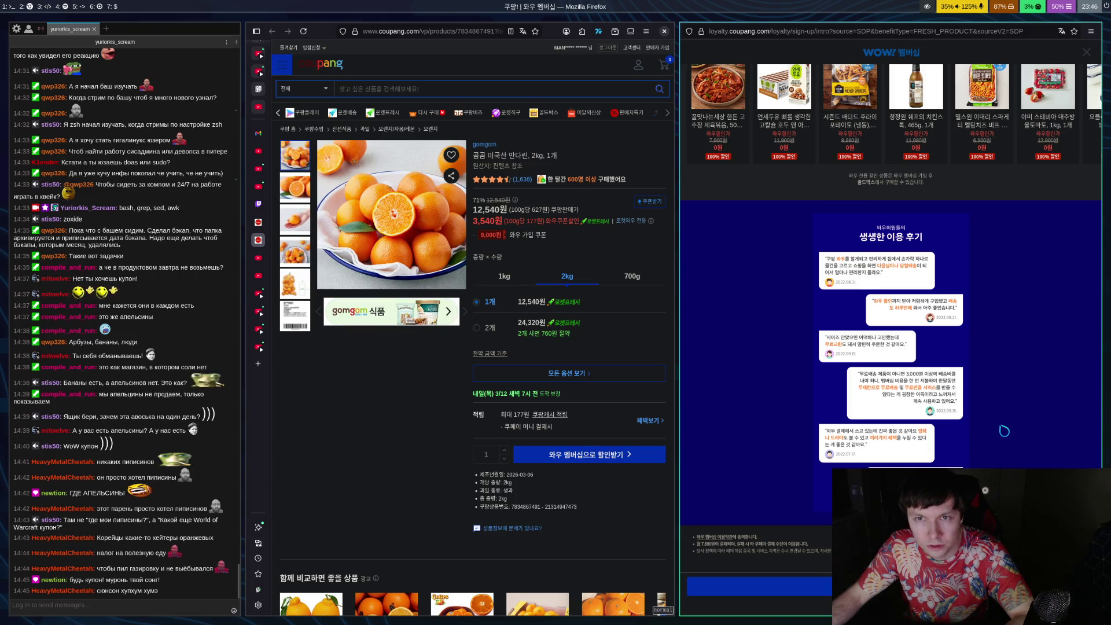
pyautogui.hotkey('ctrl', 'w')
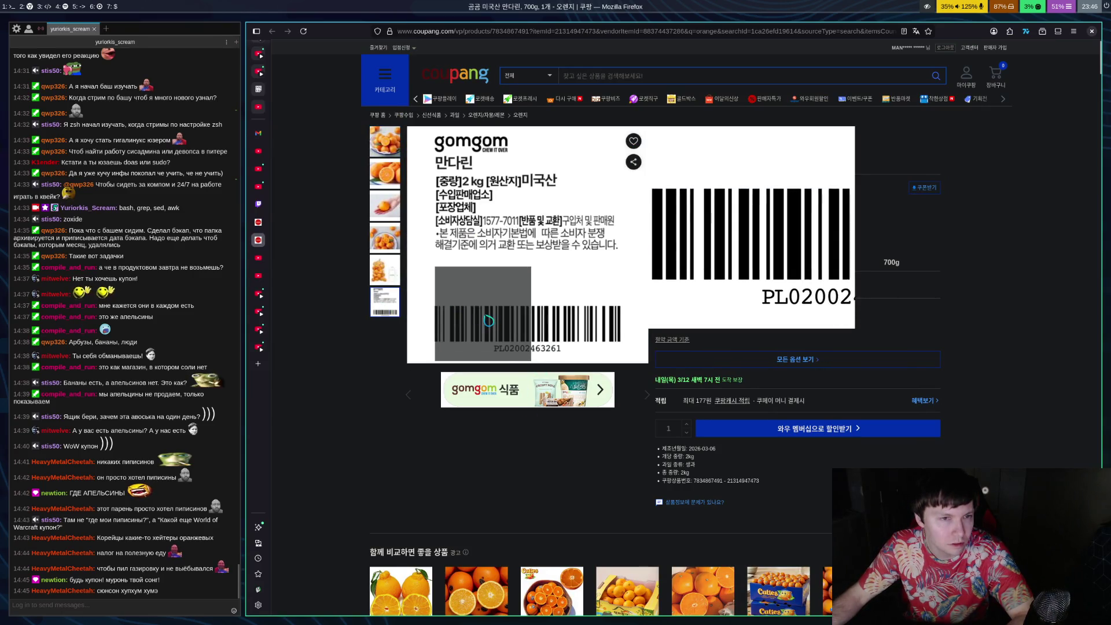
# Return to the orange results and look at the Jeju hallabong and Cuties mandarin listings
pyautogui.hotkey('ctrl', 'w')
pyautogui.scroll(-5, 955, 303)
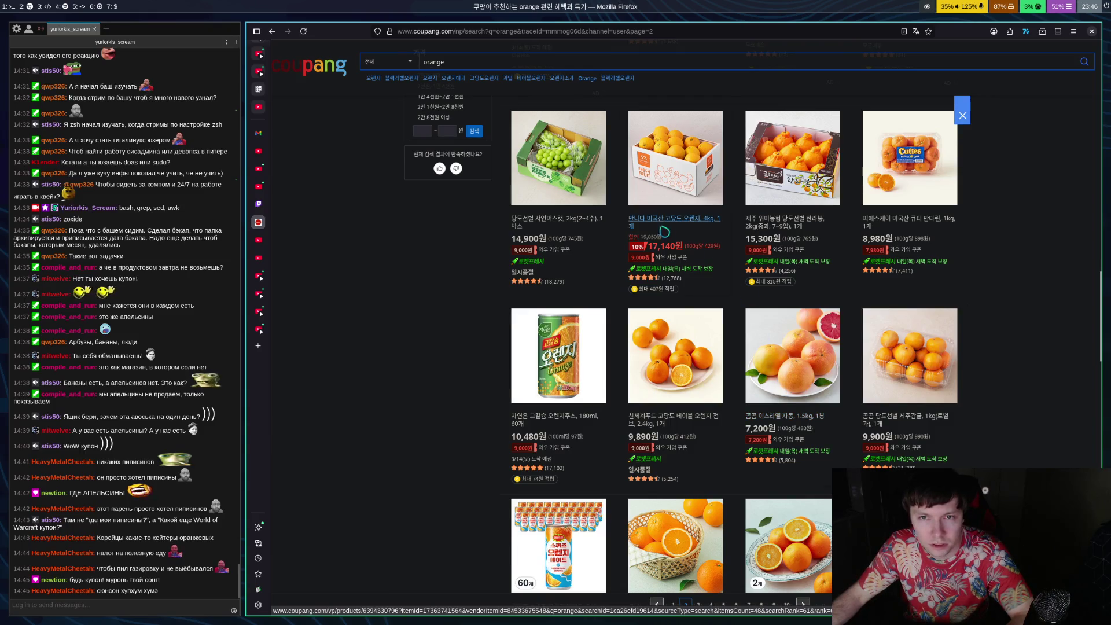
pyautogui.click(766, 233)
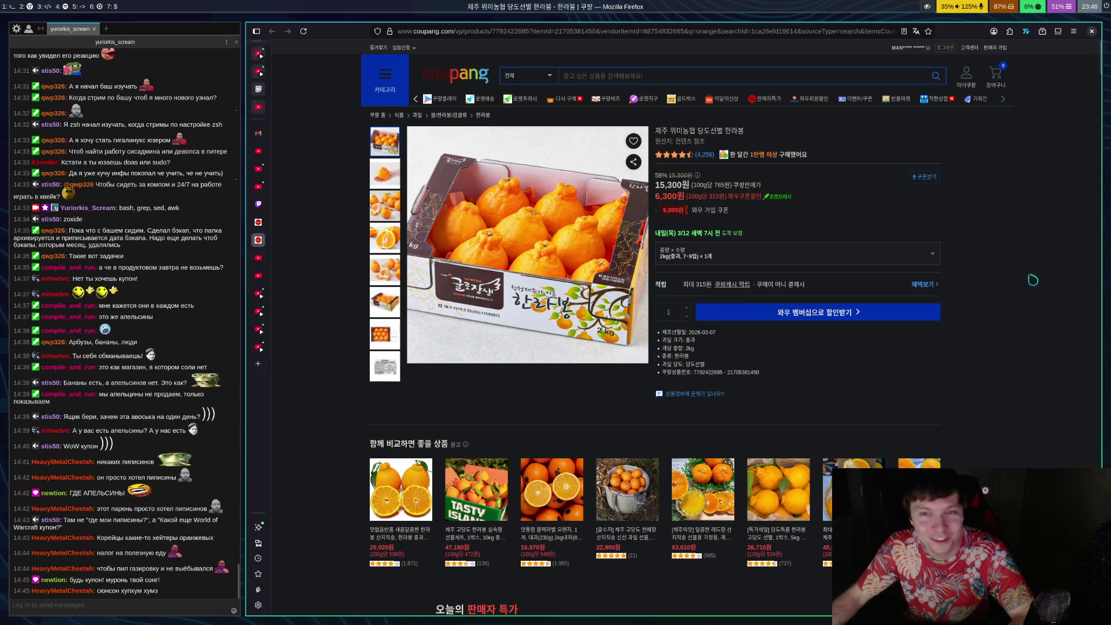
pyautogui.hotkey('alt', 'Left')
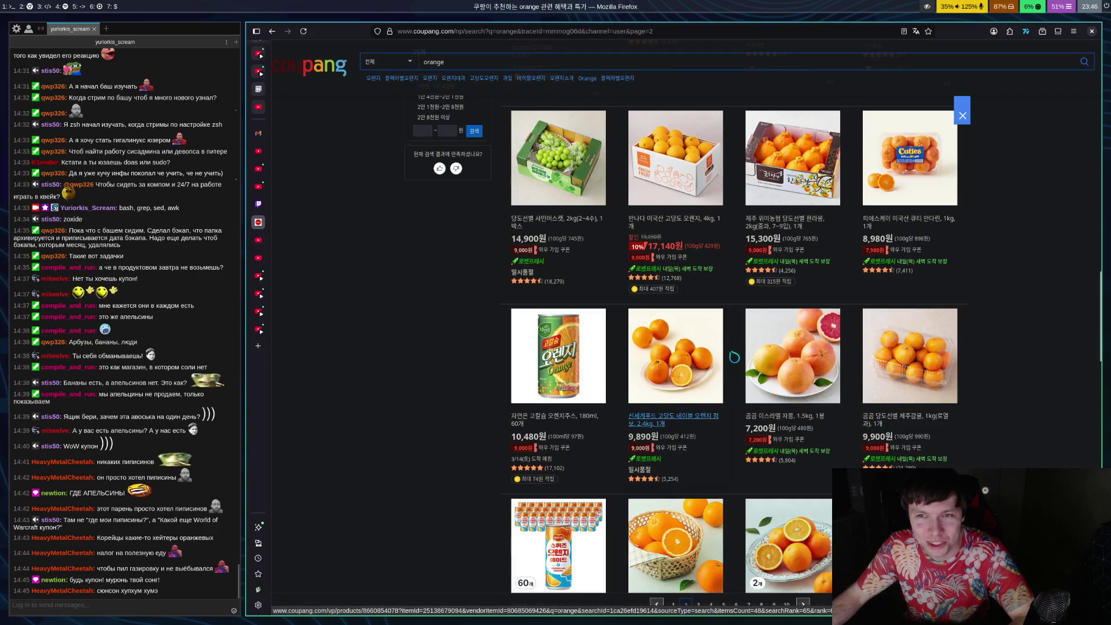
pyautogui.click(912, 239)
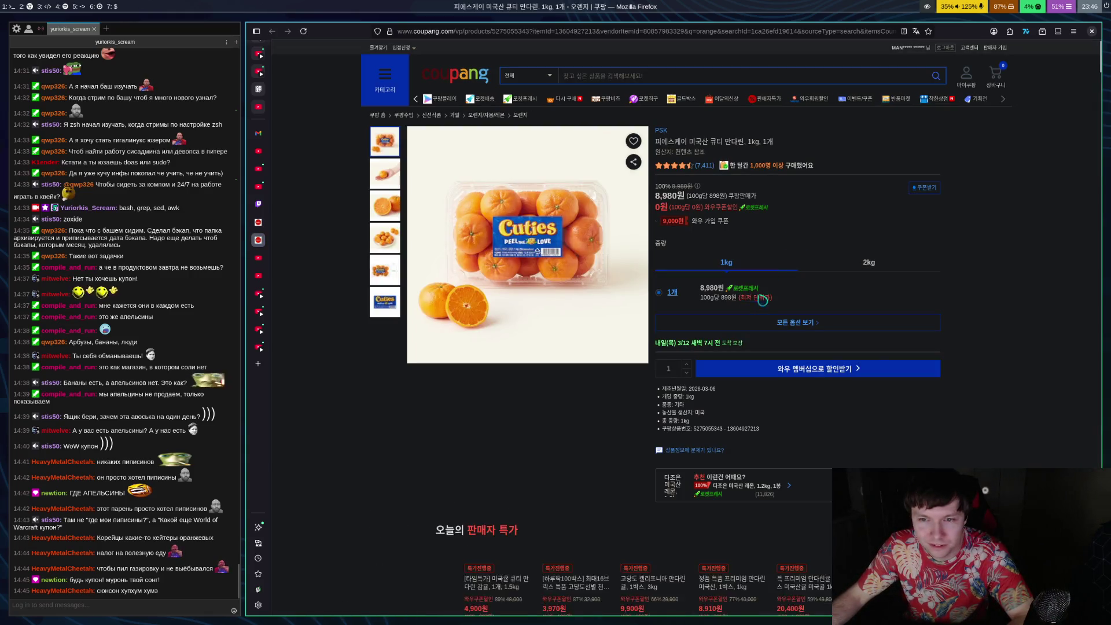
pyautogui.scroll(-2, 972, 298)
pyautogui.hotkey('alt', 'Left')
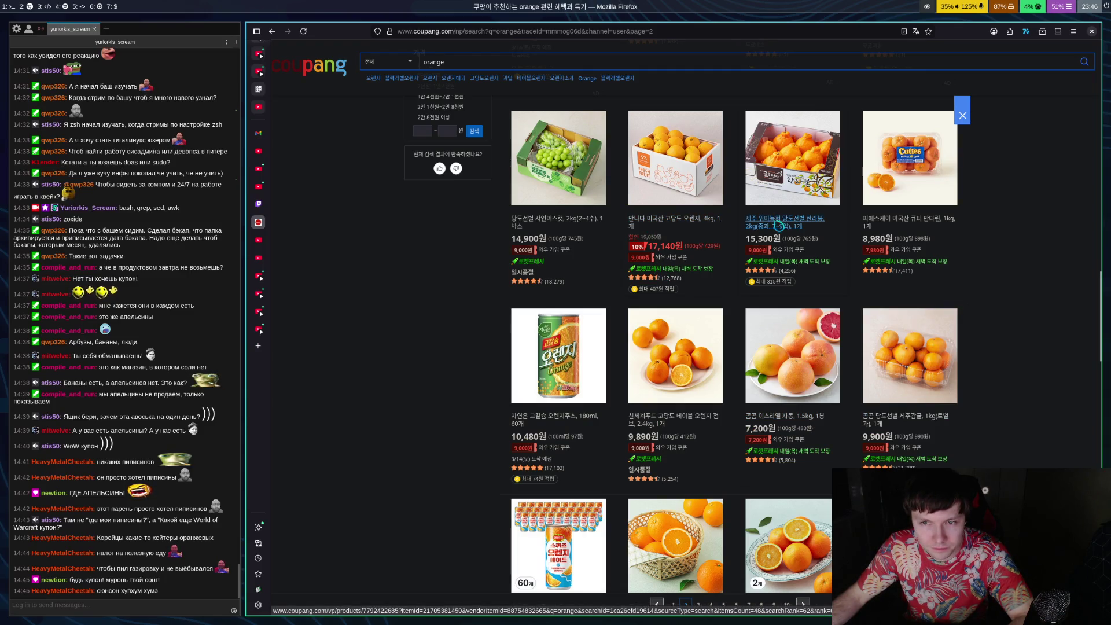
# Check another mandarin listing and the 4kg navel orange listing in new tabs, closing both
pyautogui.scroll(-2, 896, 352)
pyautogui.click(895, 326)
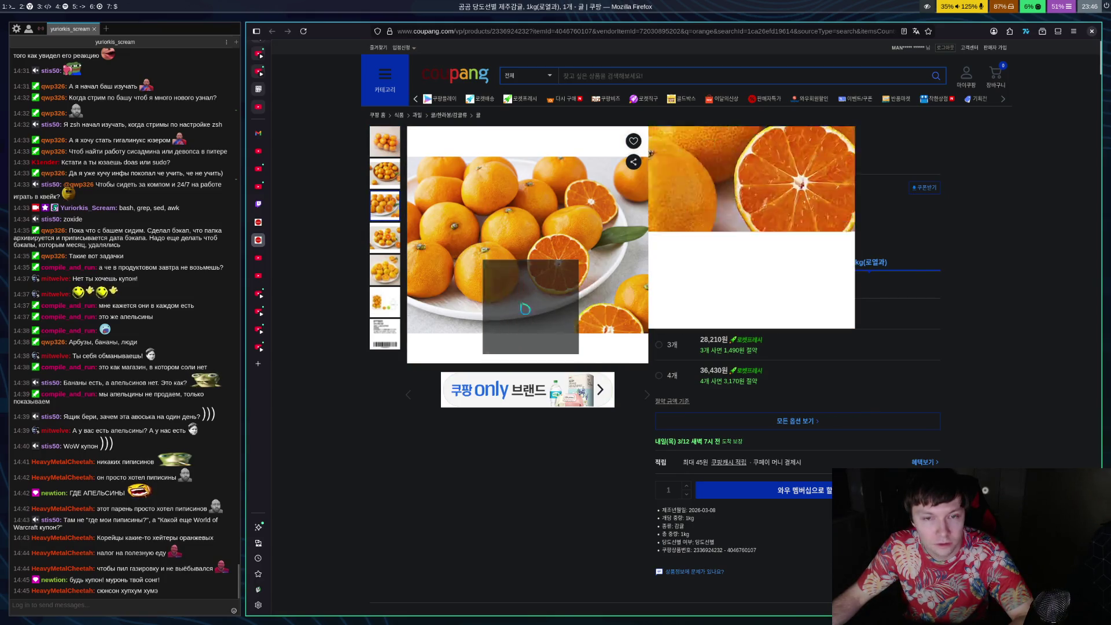
pyautogui.hotkey('ctrl', 'w')
pyautogui.scroll(-5, 717, 350)
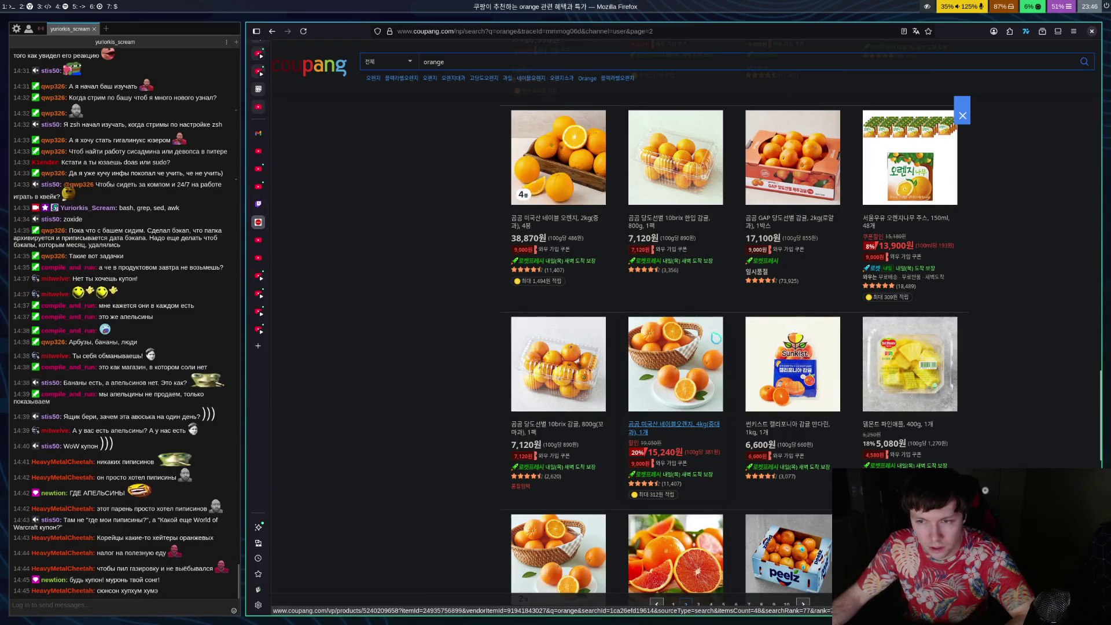
pyautogui.scroll(-4, 713, 341)
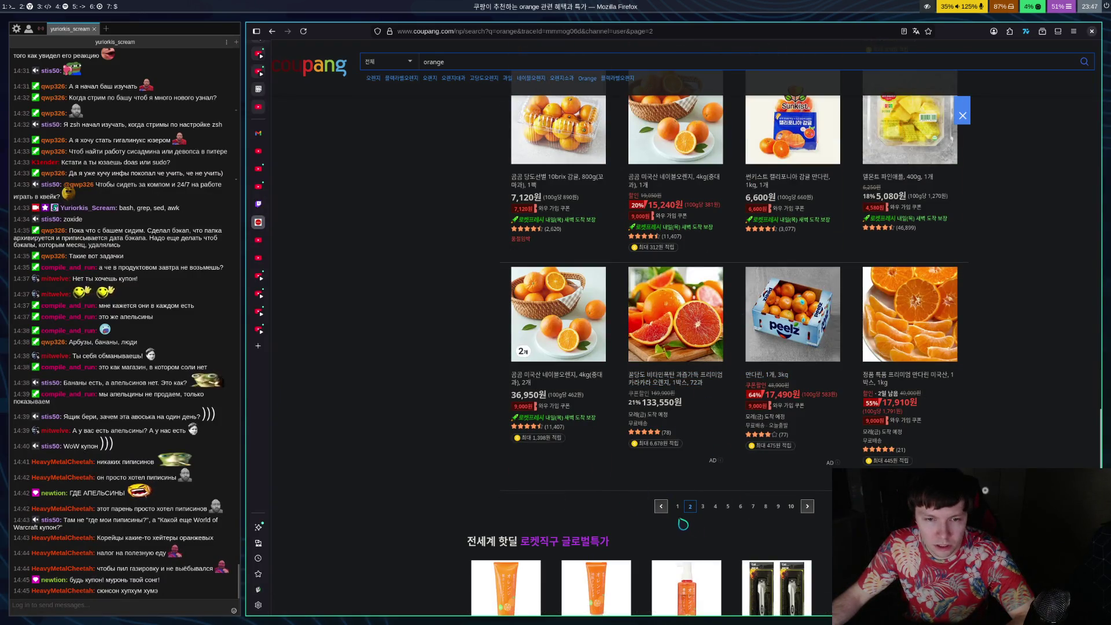
pyautogui.click(550, 424)
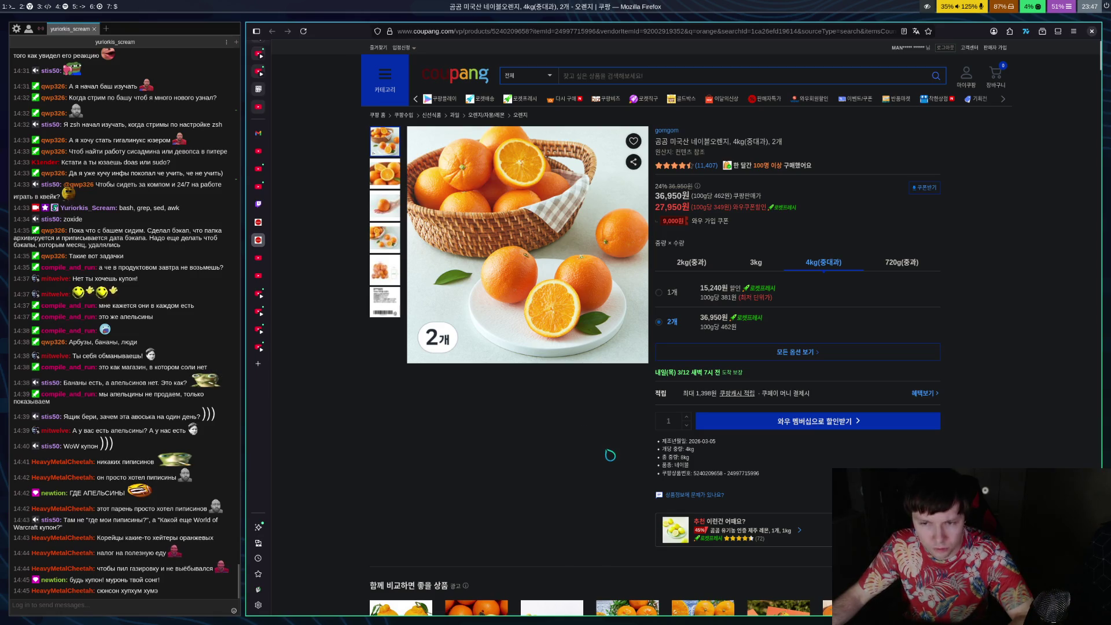
pyautogui.hotkey('ctrl', 'w')
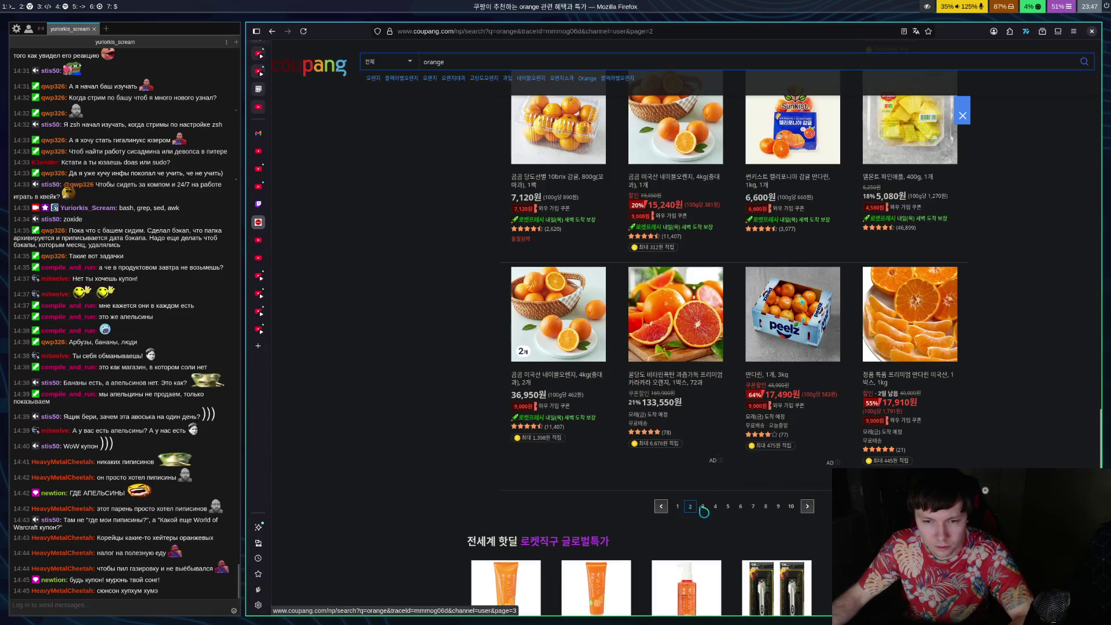
# Go to page 4 of the orange results and place the cursor in the search box
pyautogui.click(716, 506)
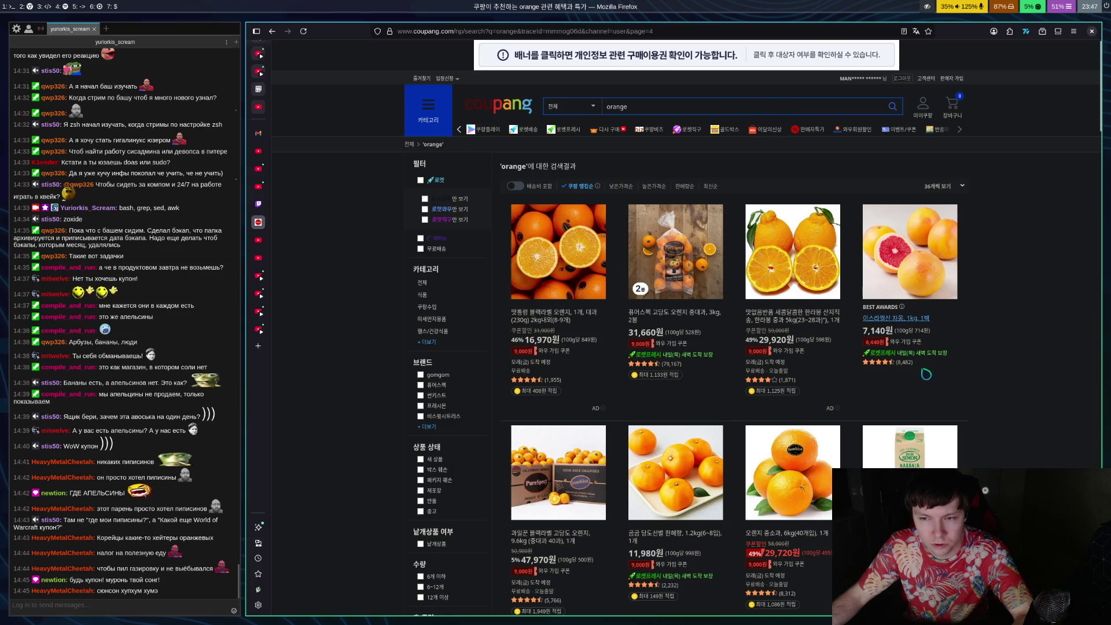
pyautogui.scroll(-4, 752, 104)
pyautogui.scroll(4, 711, 103)
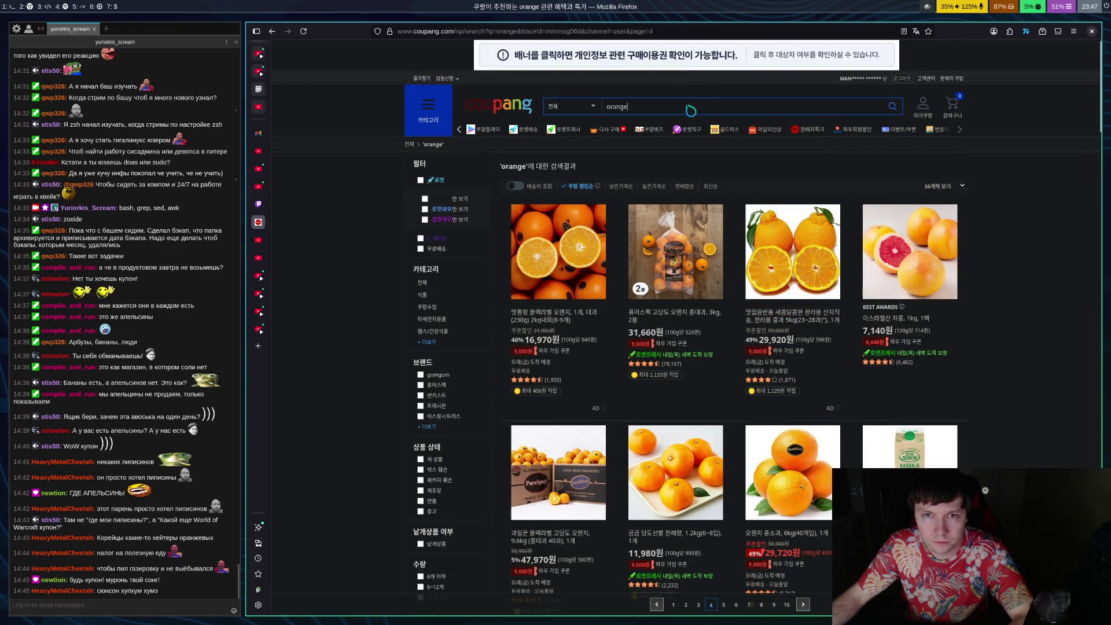
pyautogui.click(692, 105)
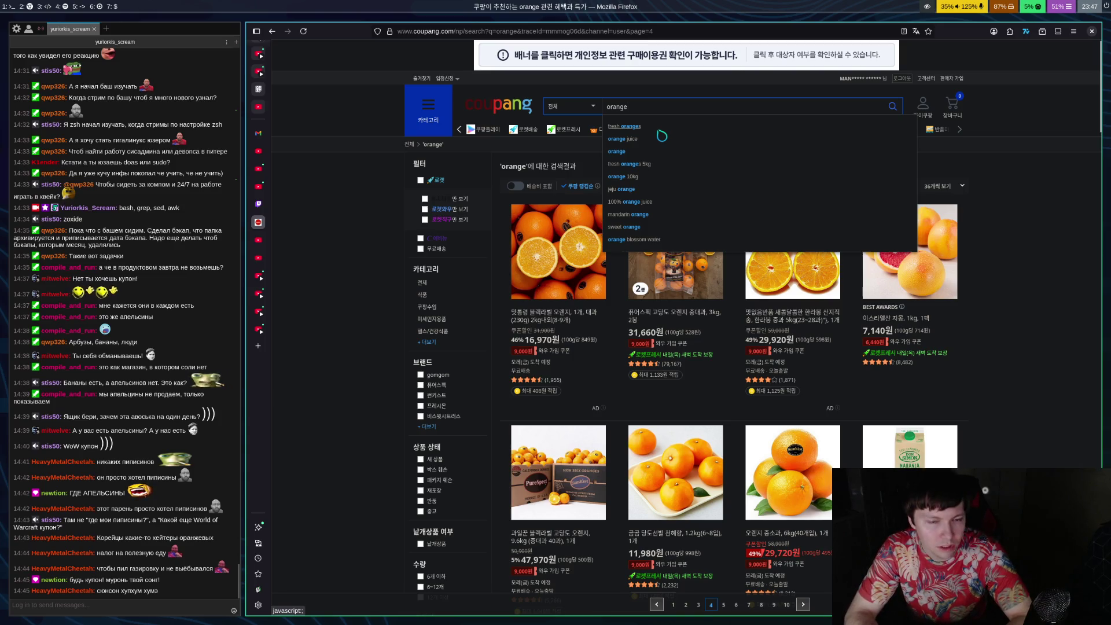
# Load google.com in a new tab and search for 'english translator'
pyautogui.click(258, 205)
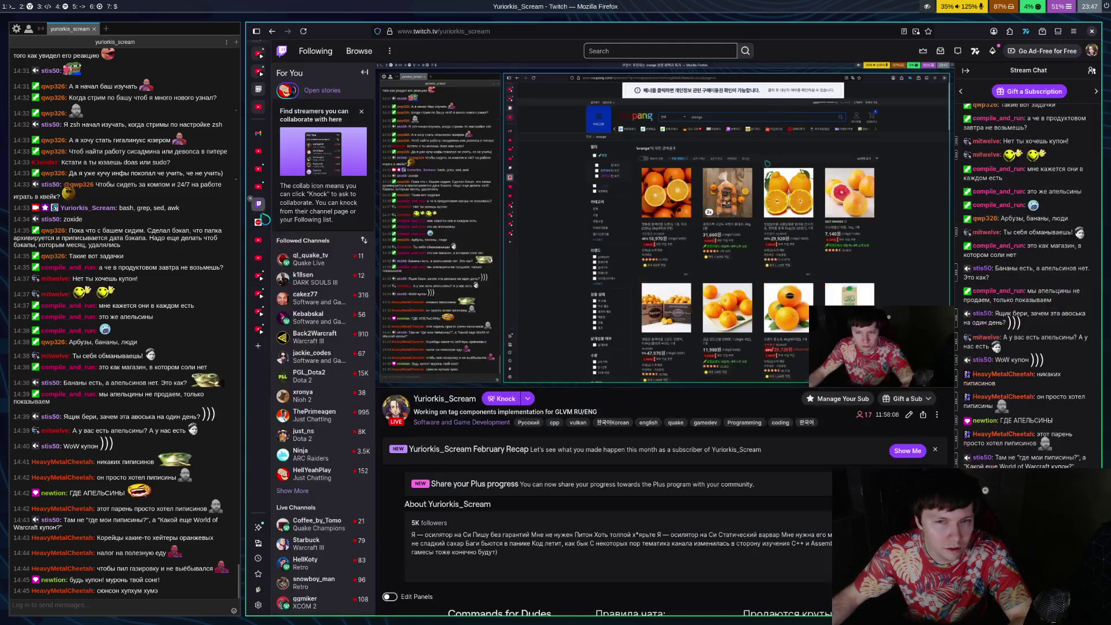
pyautogui.click(258, 347)
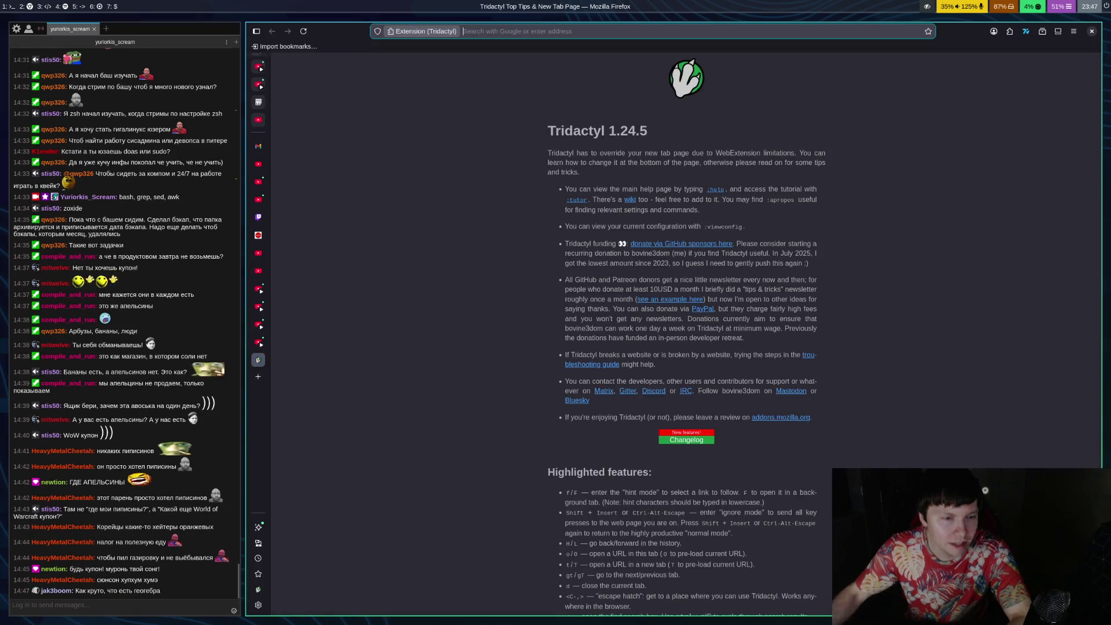
pyautogui.write('google.com/')
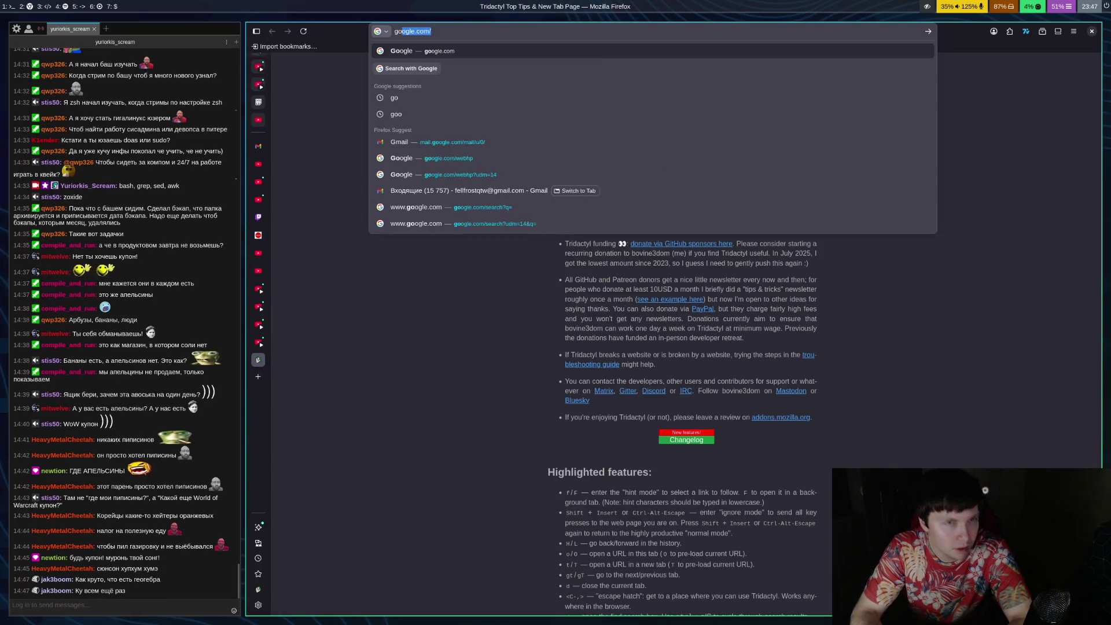
pyautogui.press('Return')
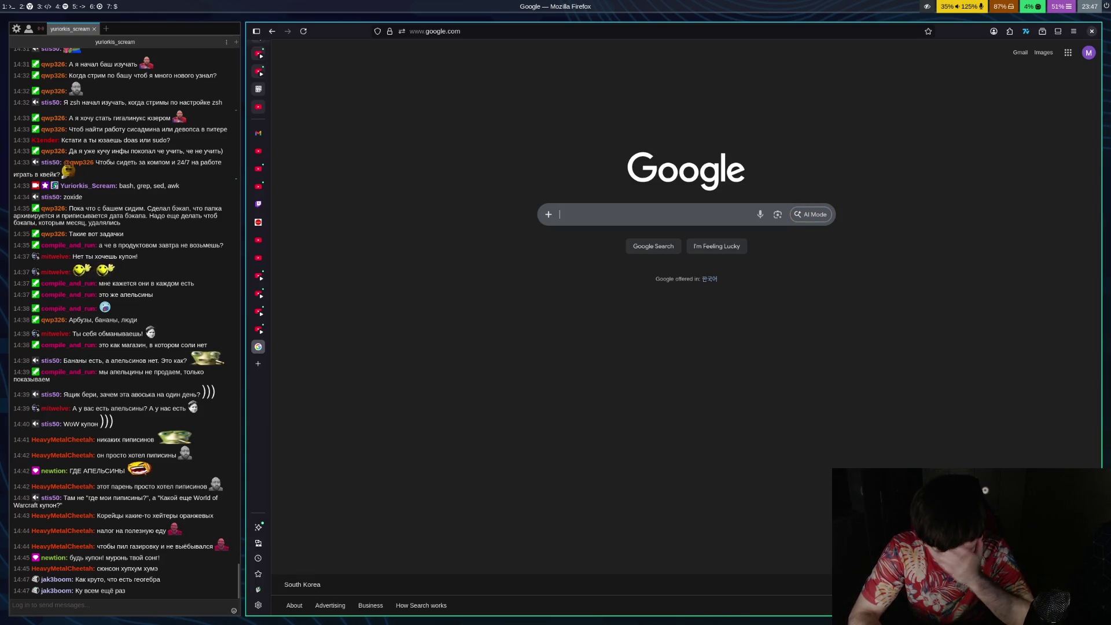
pyautogui.write('en')
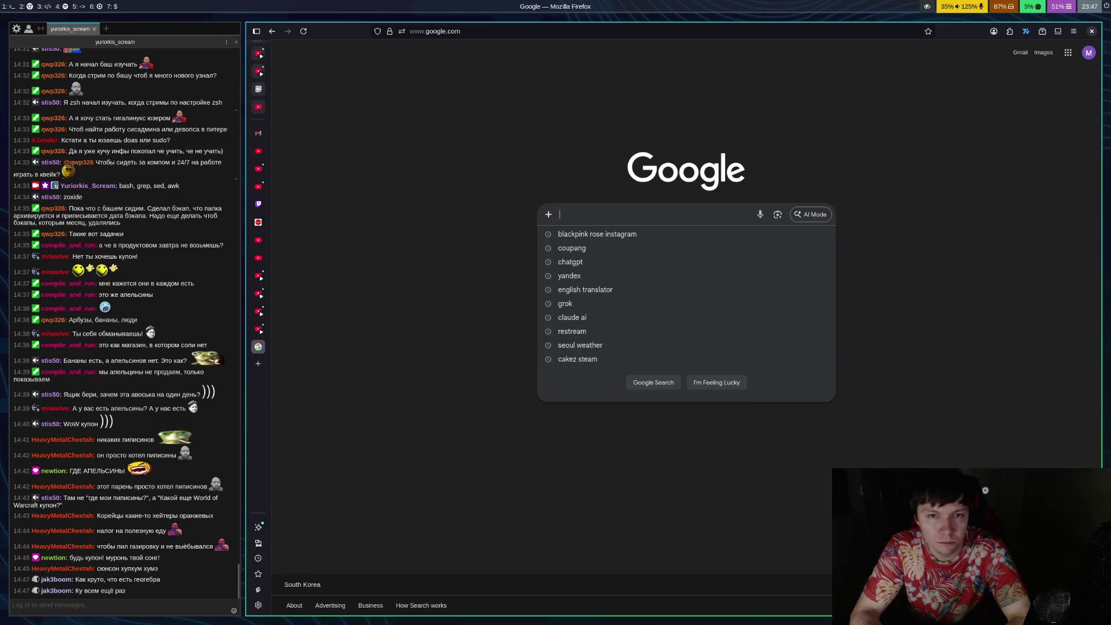
pyautogui.press('Down')
pyautogui.press('Return')
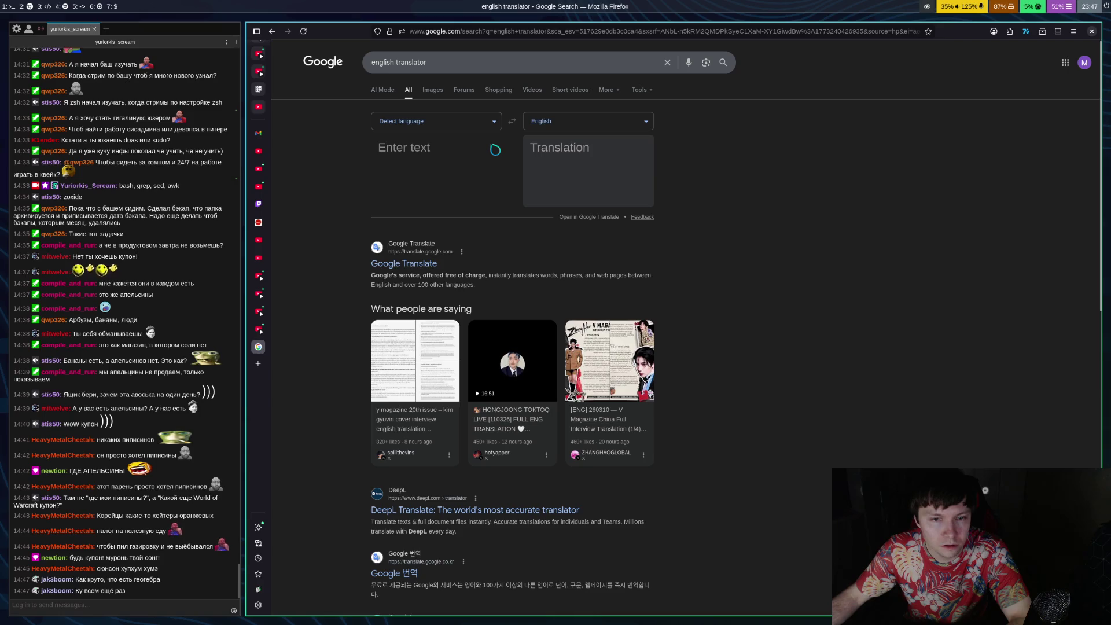
# Translate Russian 'кешью' to 'cashew', copy the result, and return to the Coupang tab
pyautogui.click(491, 123)
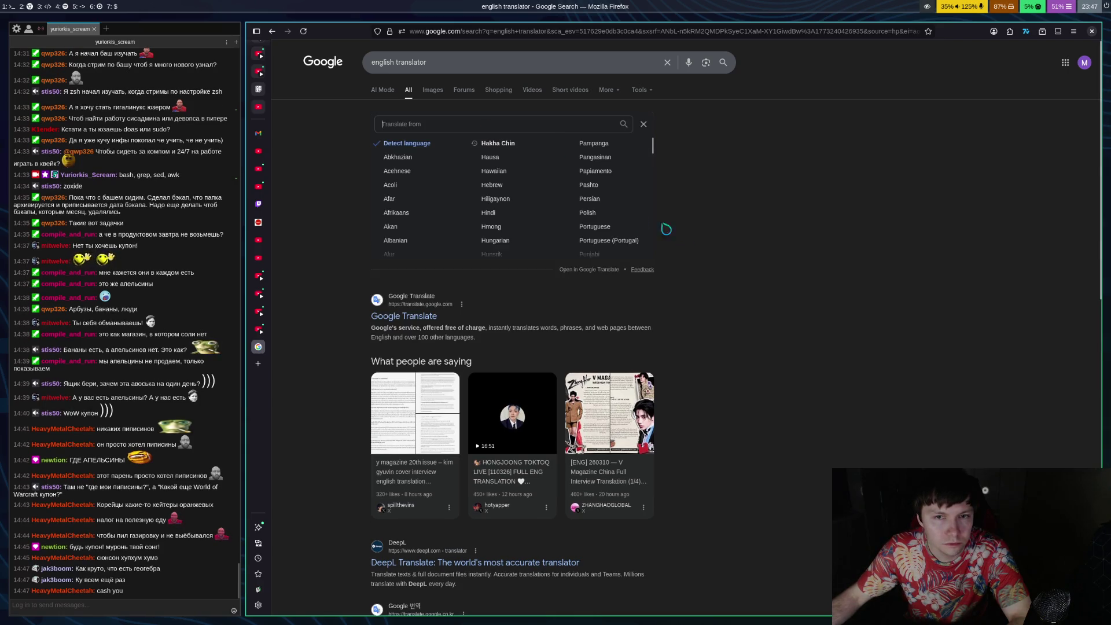
pyautogui.scroll(-3, 613, 199)
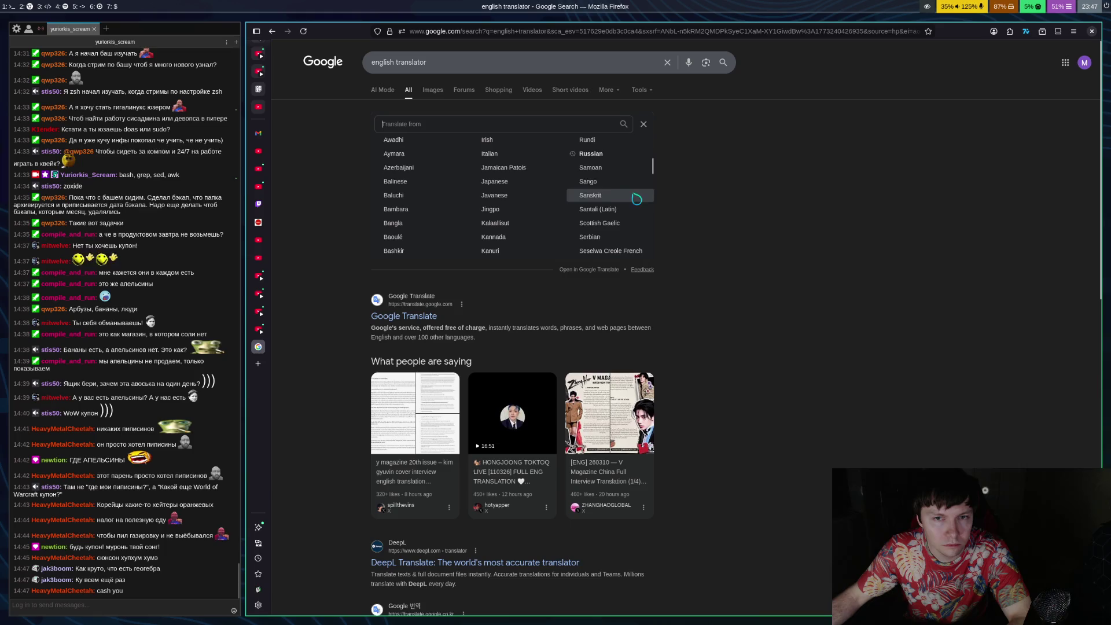
pyautogui.click(602, 154)
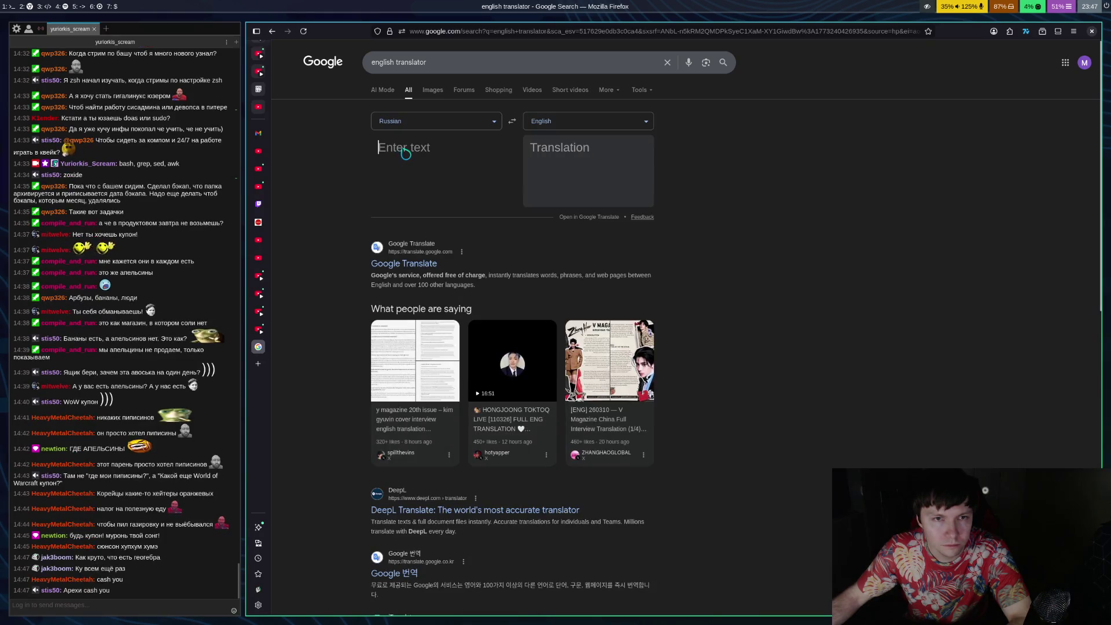
pyautogui.write('ghb')
pyautogui.press('BackSpace')
pyautogui.press('BackSpace')
pyautogui.press('BackSpace')
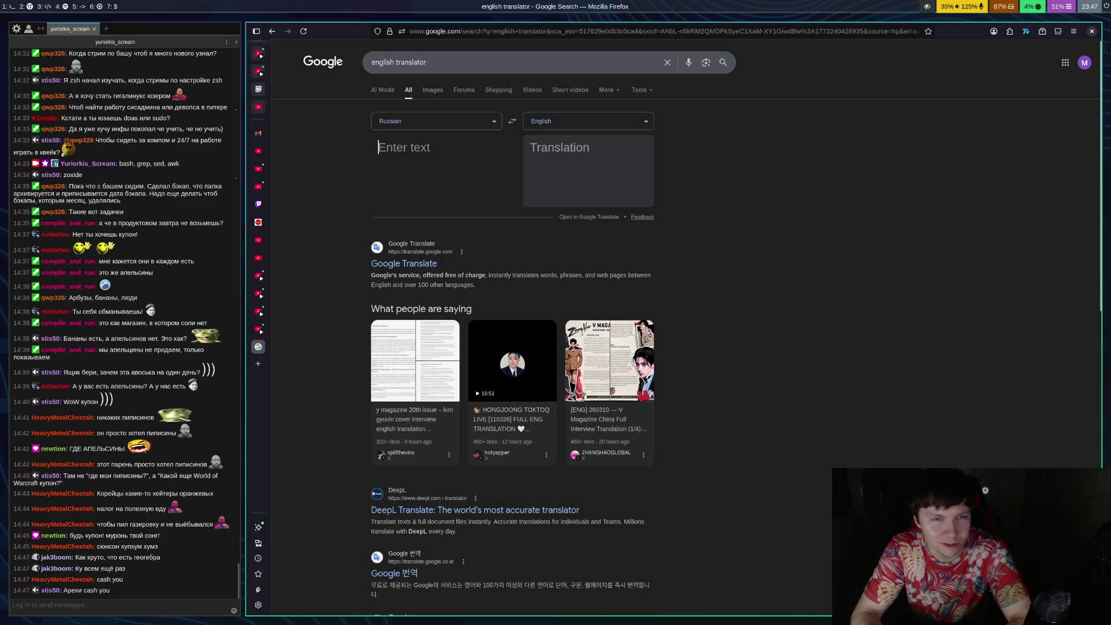
pyautogui.write('кешью')
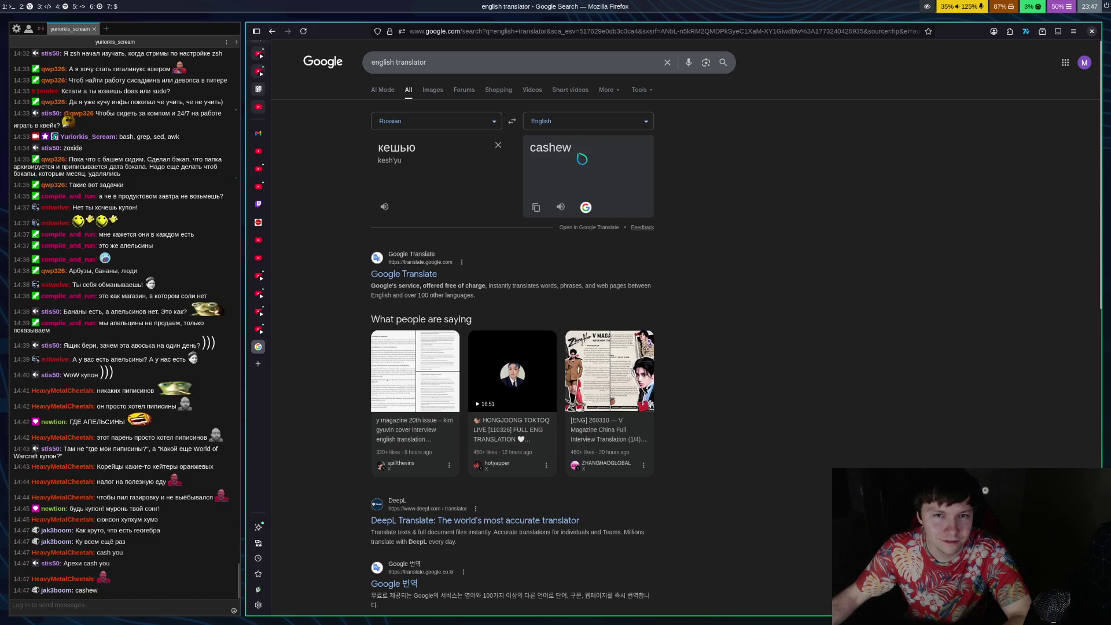
pyautogui.moveTo(579, 152); pyautogui.dragTo(528, 154)
pyautogui.hotkey('ctrl', 'c')
pyautogui.click(258, 222)
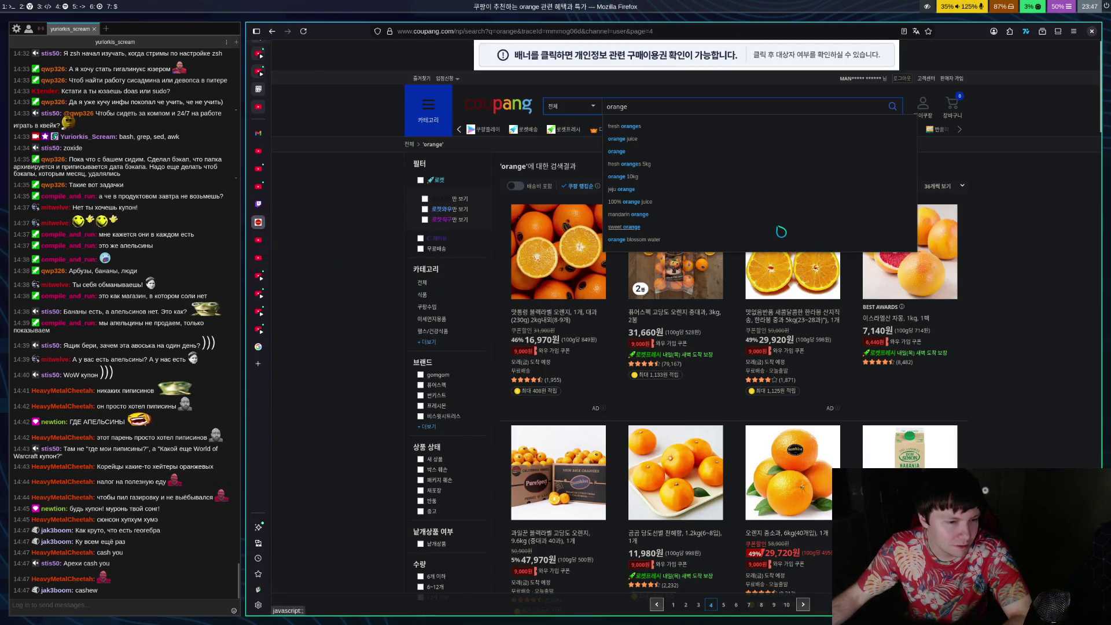
# Search Coupang for 'cashew' and look at the 1kg roasted cashew product page
pyautogui.hotkey('ctrl', 'a')
pyautogui.hotkey('ctrl', 'v')
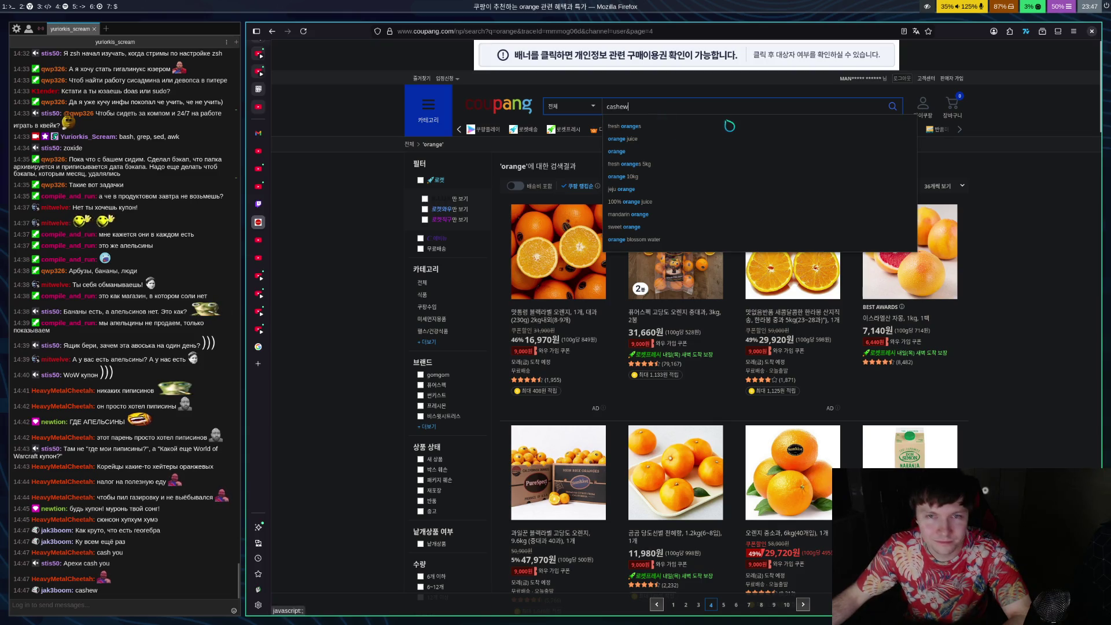
pyautogui.press('Return')
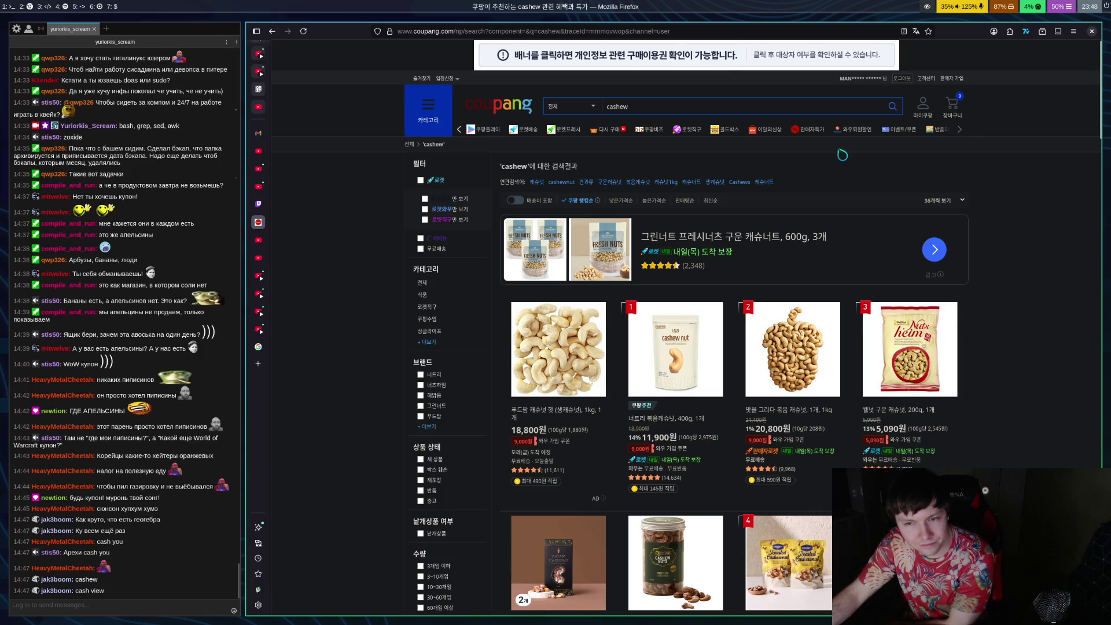
pyautogui.scroll(-3, 798, 186)
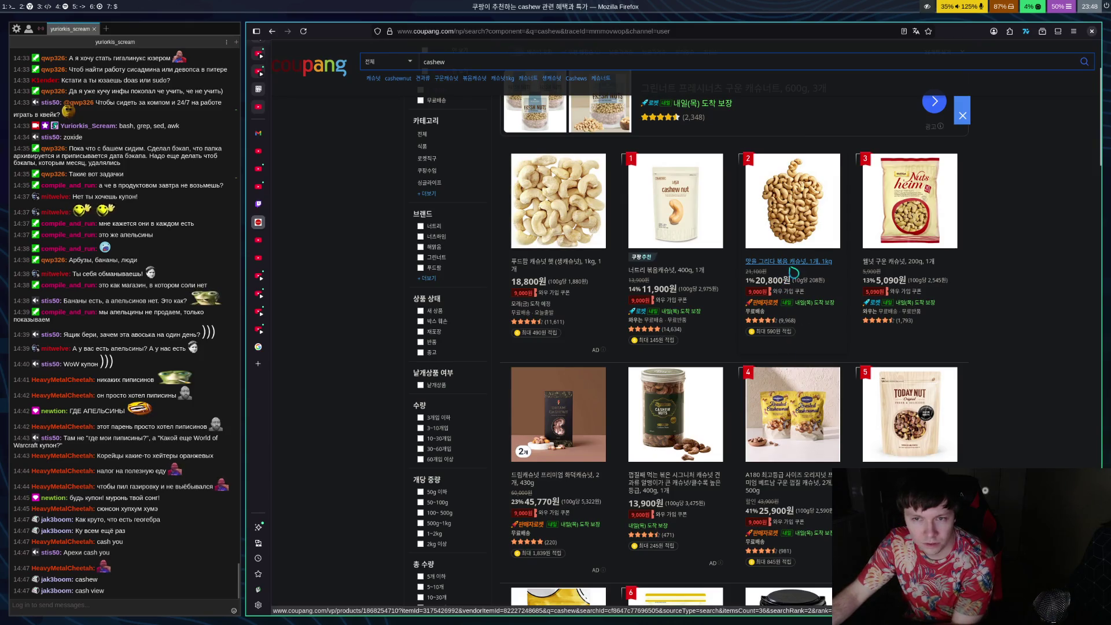
pyautogui.click(794, 264)
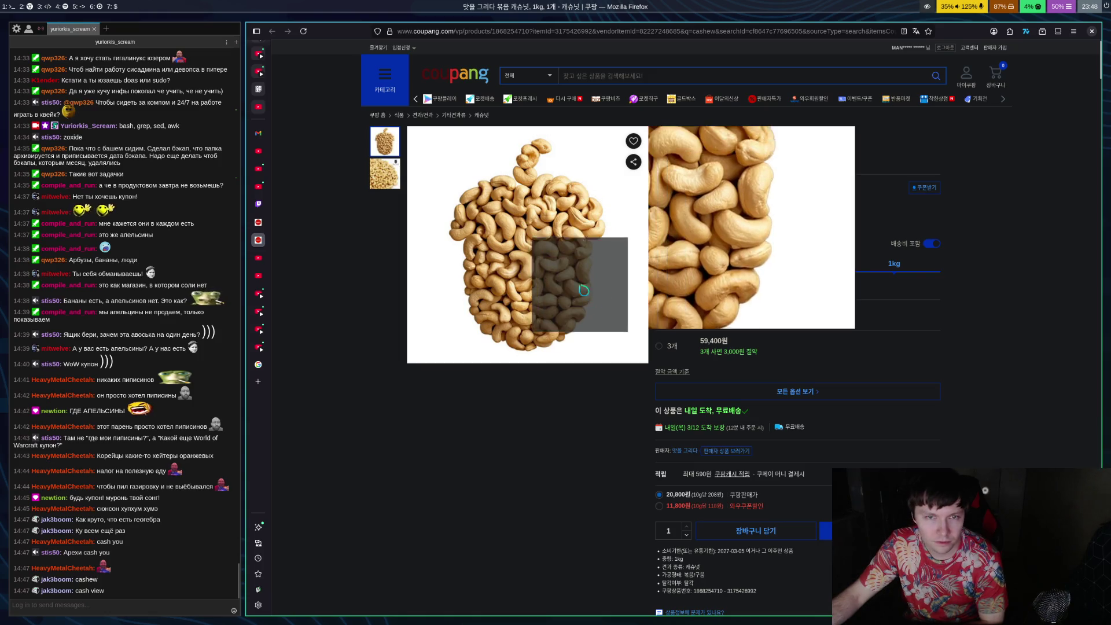
pyautogui.moveTo(398, 187)
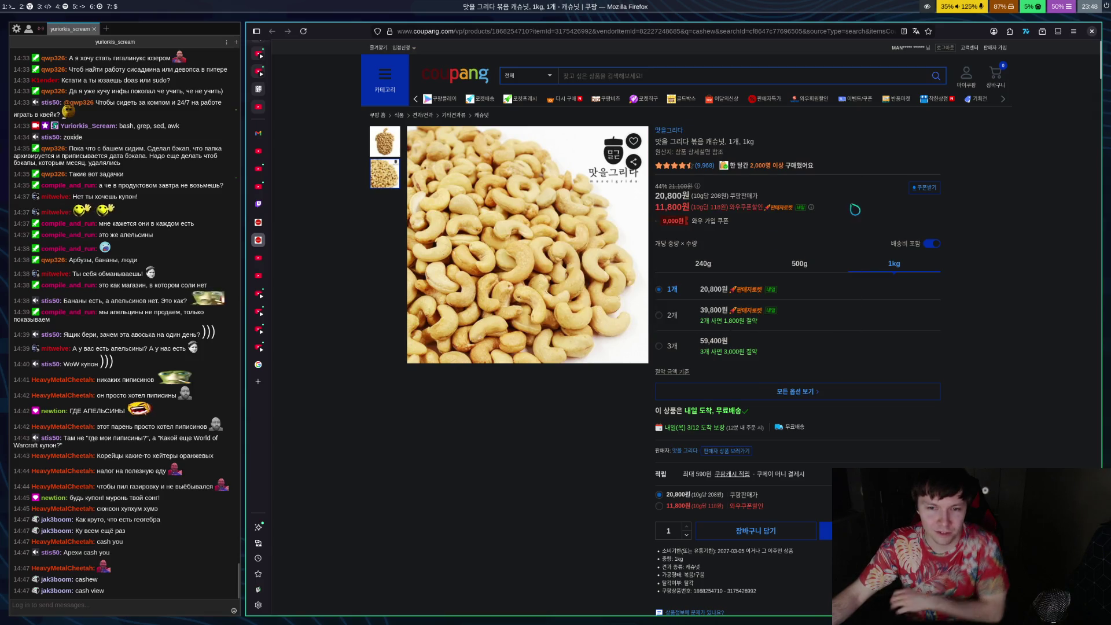
pyautogui.hotkey('alt', 'Left')
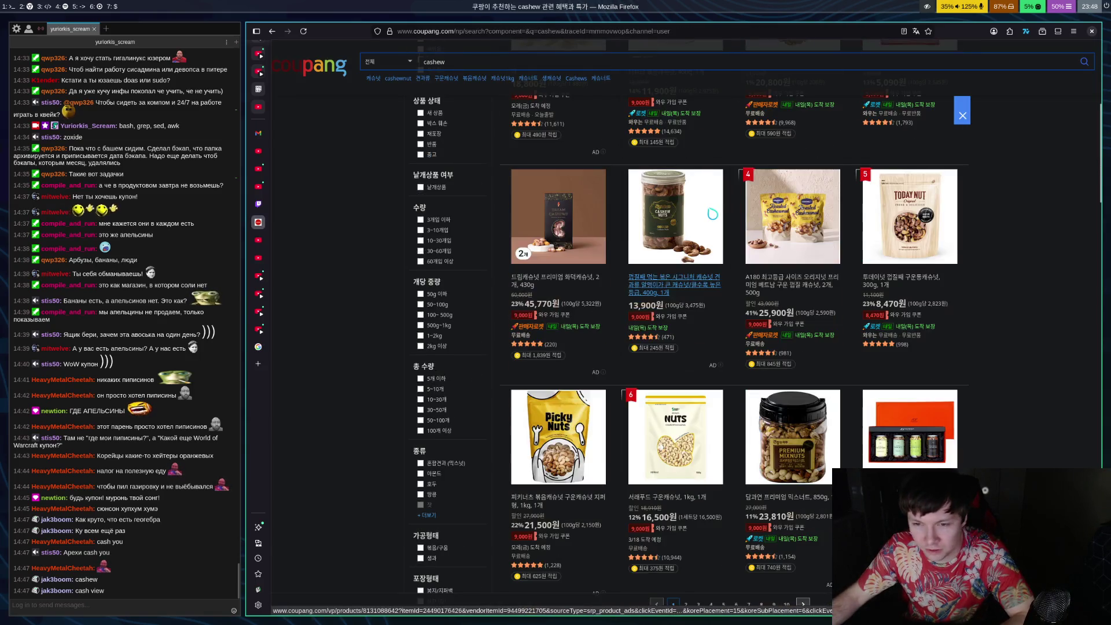
# Scroll through the cashew results, such as 1kg bags at 18,800원, then select the search box
pyautogui.scroll(-8, 727, 221)
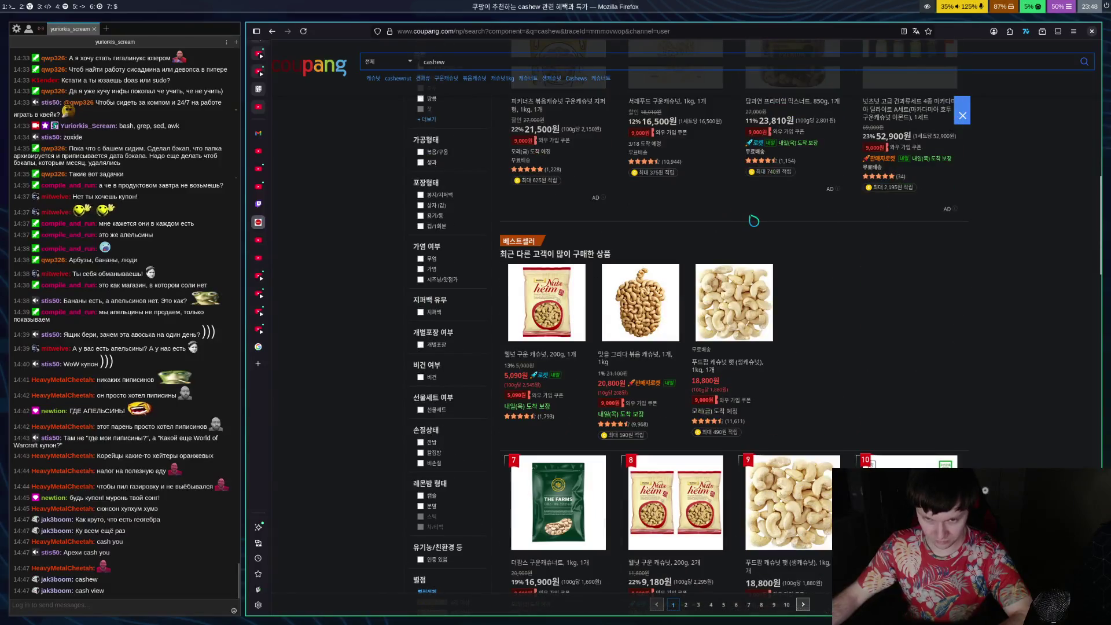
pyautogui.scroll(-3, 775, 223)
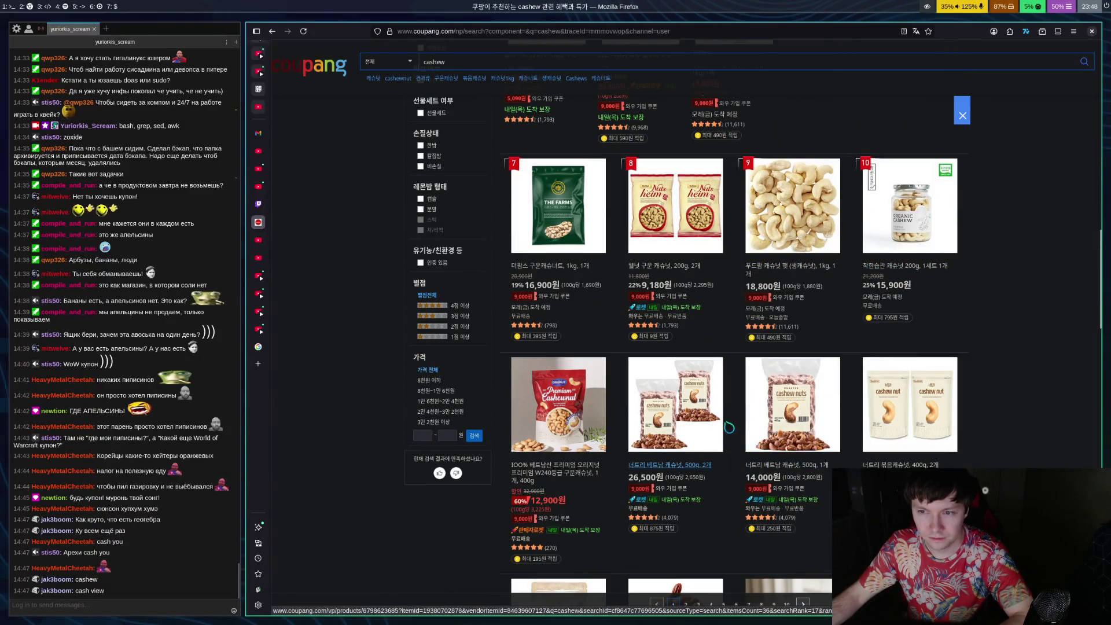
pyautogui.scroll(-5, 722, 386)
pyautogui.scroll(-4, 714, 391)
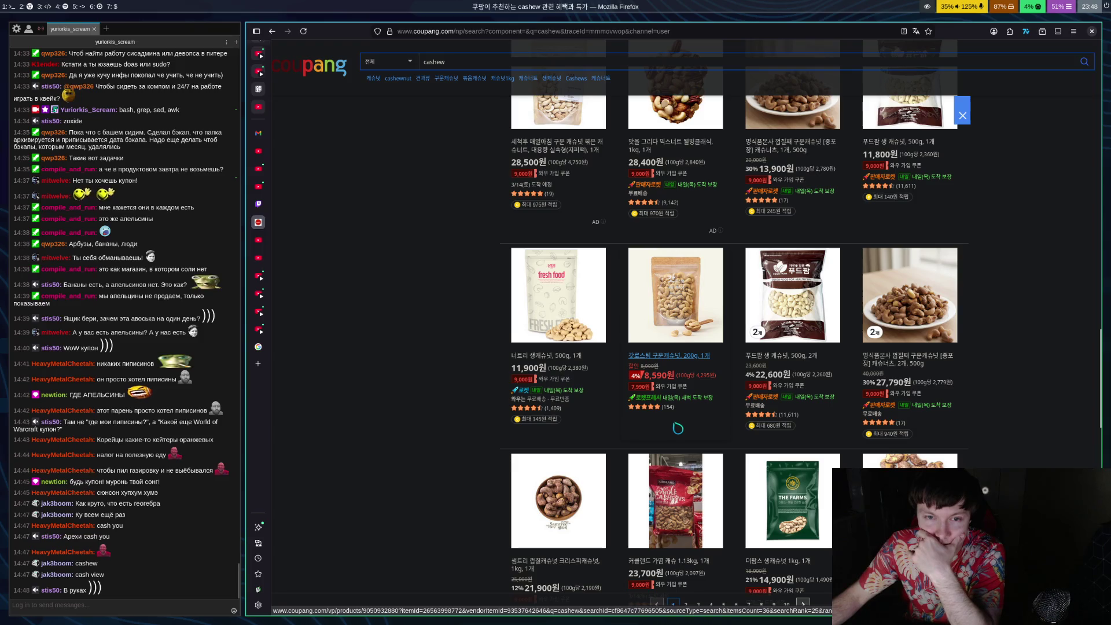
pyautogui.scroll(-4, 668, 428)
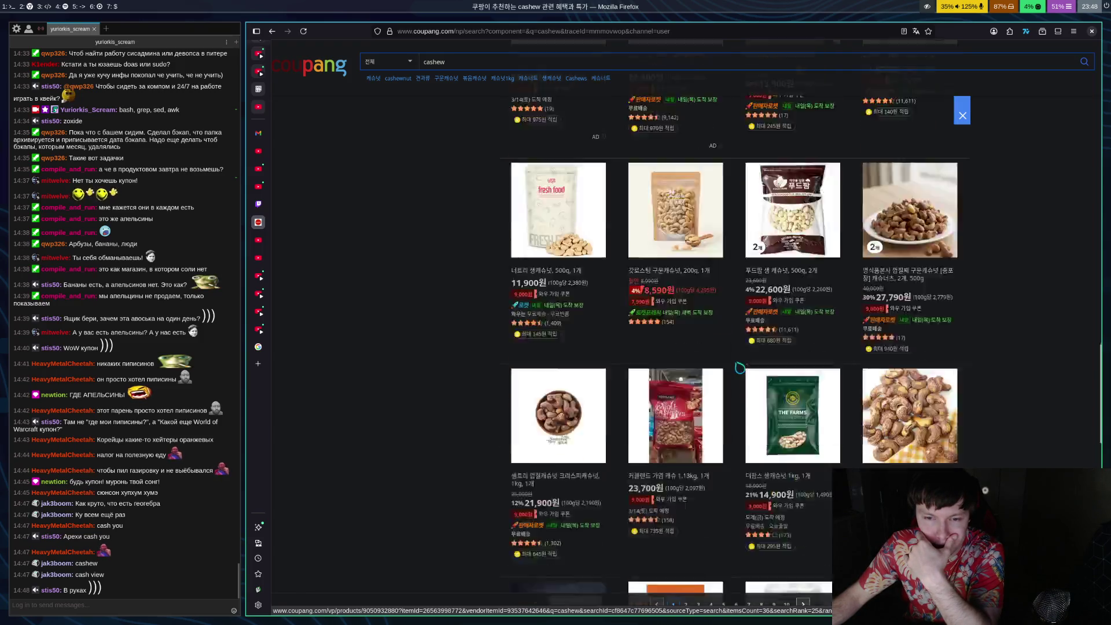
pyautogui.scroll(-2, 733, 383)
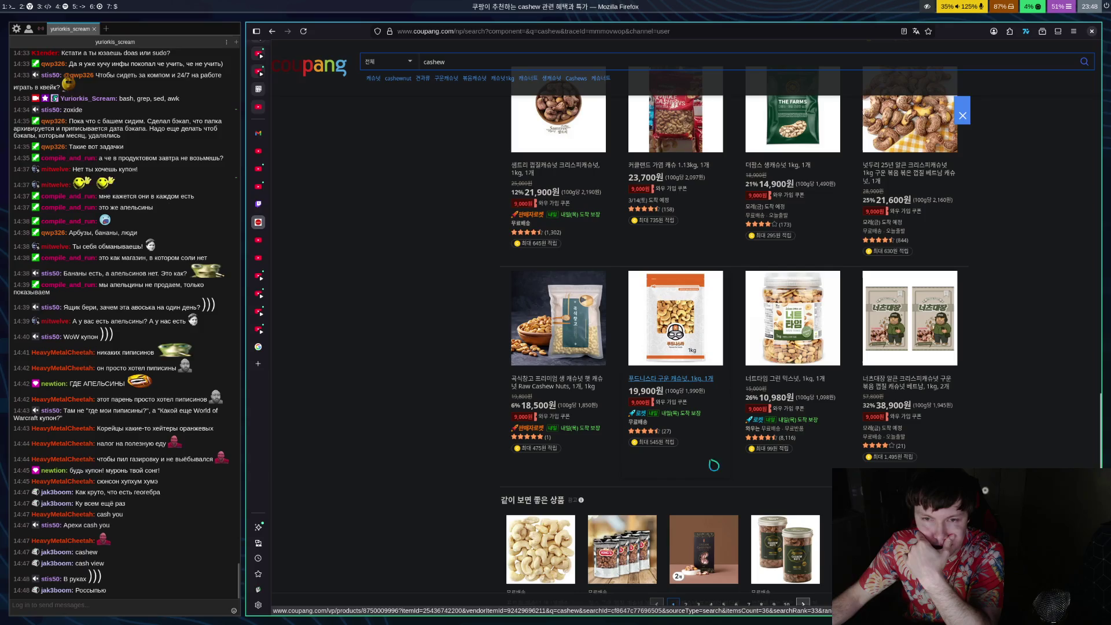
pyautogui.click(439, 62)
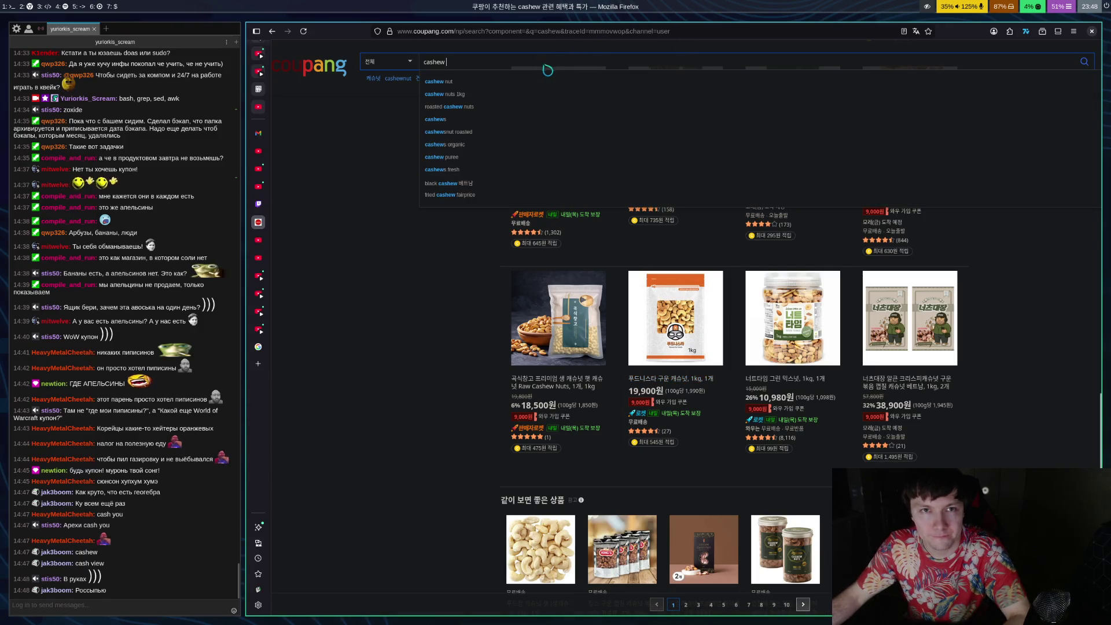
# Search Coupang for 'cashew nut' and open the 너트리 생캐슈넛 500g listing priced 11,900원
pyautogui.click(440, 82)
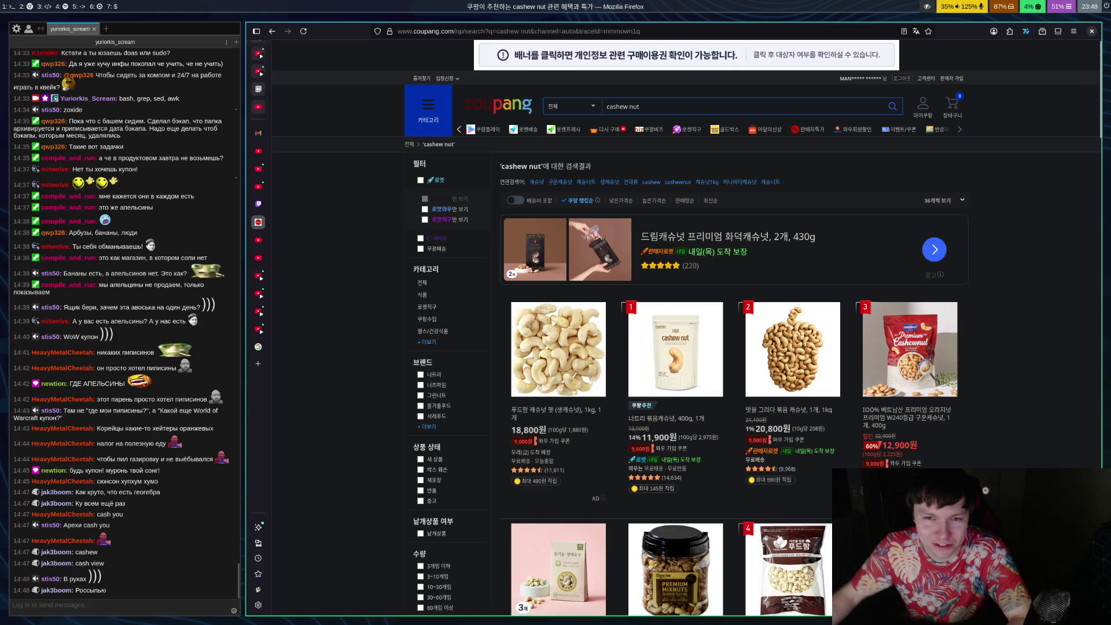
pyautogui.scroll(-5, 676, 324)
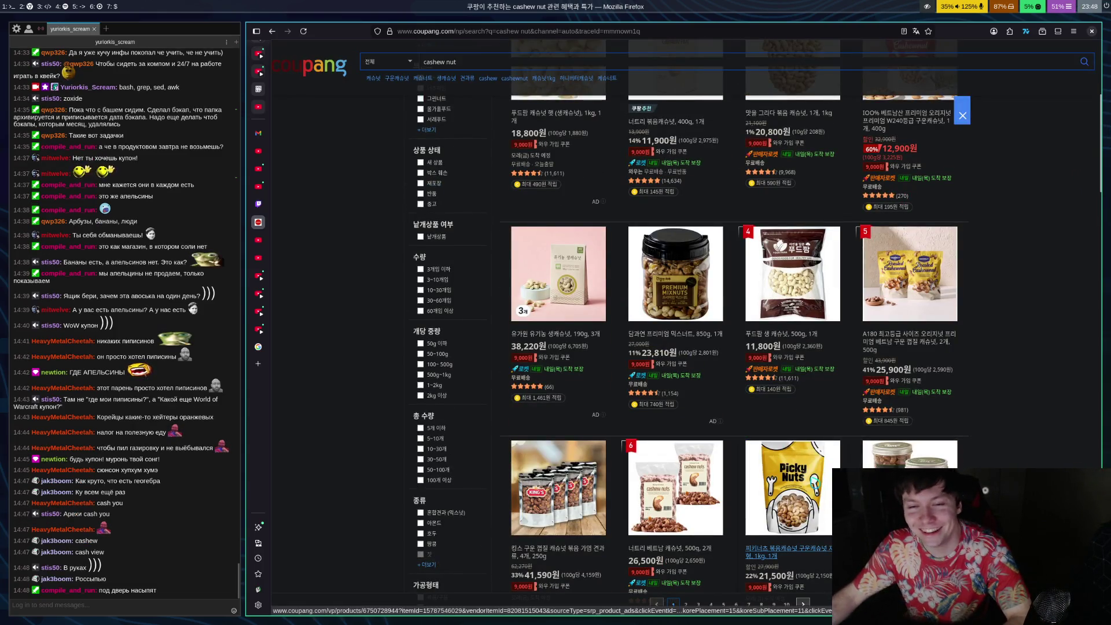
pyautogui.scroll(-5, 776, 436)
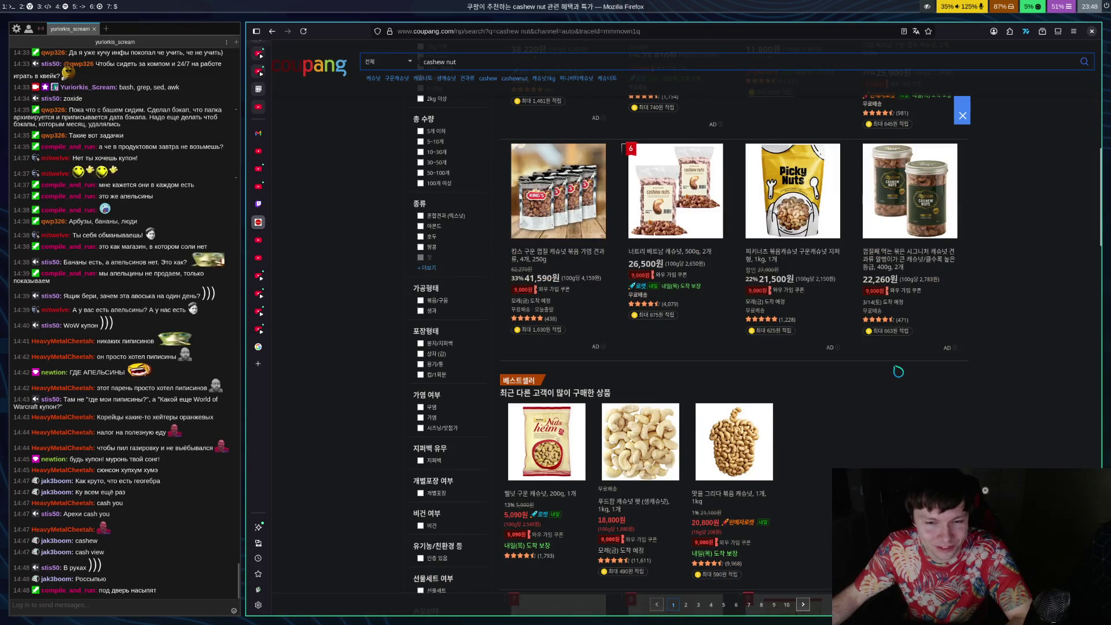
pyautogui.scroll(-3, 897, 364)
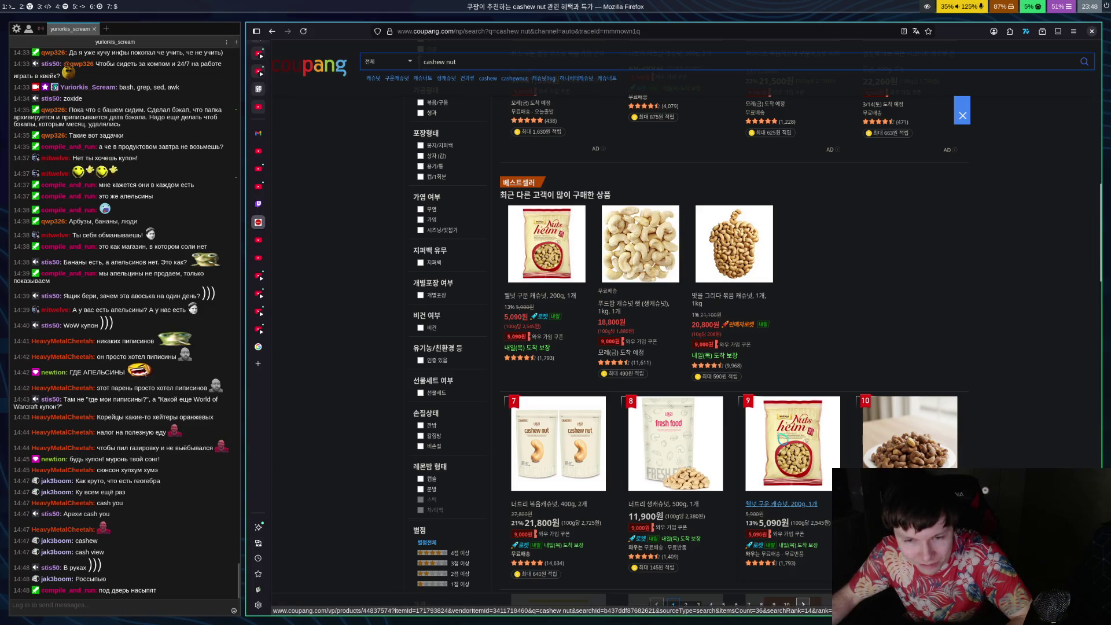
pyautogui.scroll(-5, 784, 434)
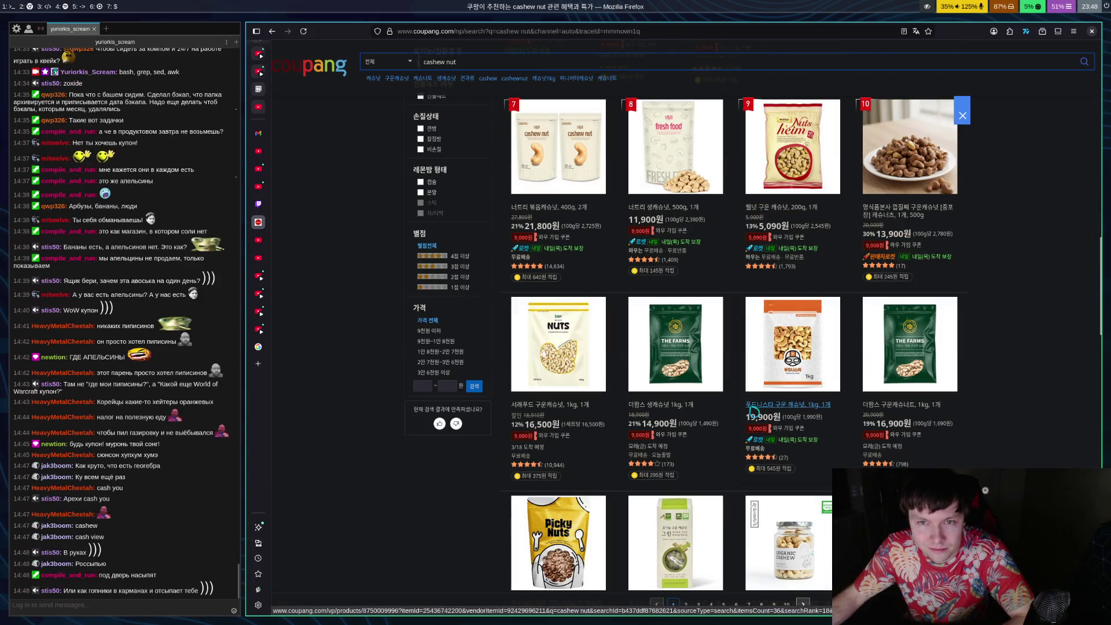
pyautogui.click(657, 212)
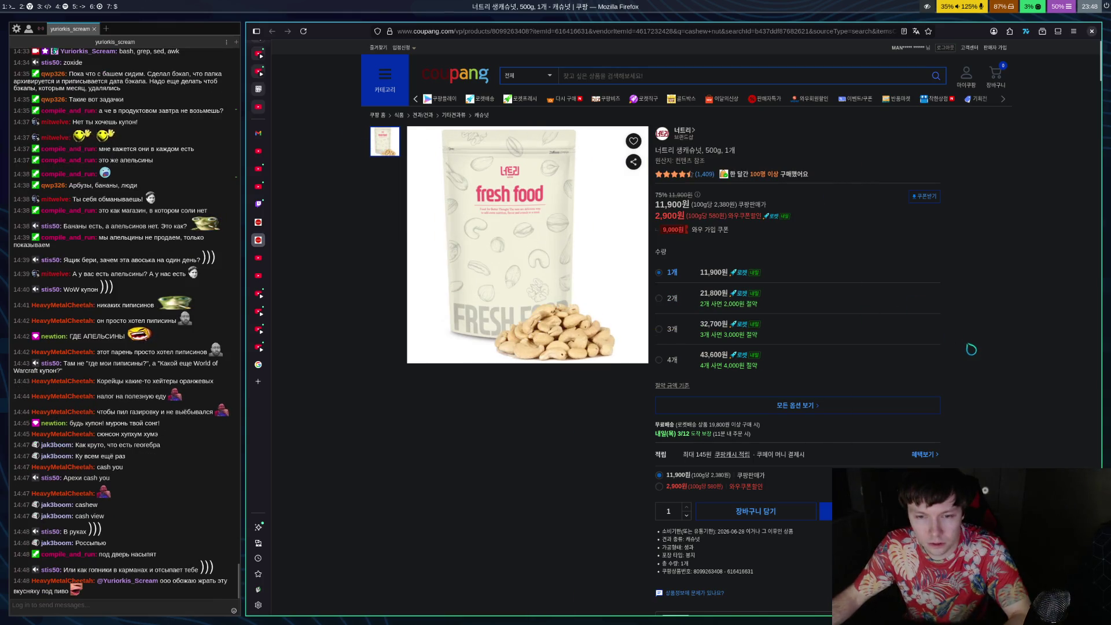
# Return to the cashew nut results and go to results page 2
pyautogui.hotkey('alt', 'Left')
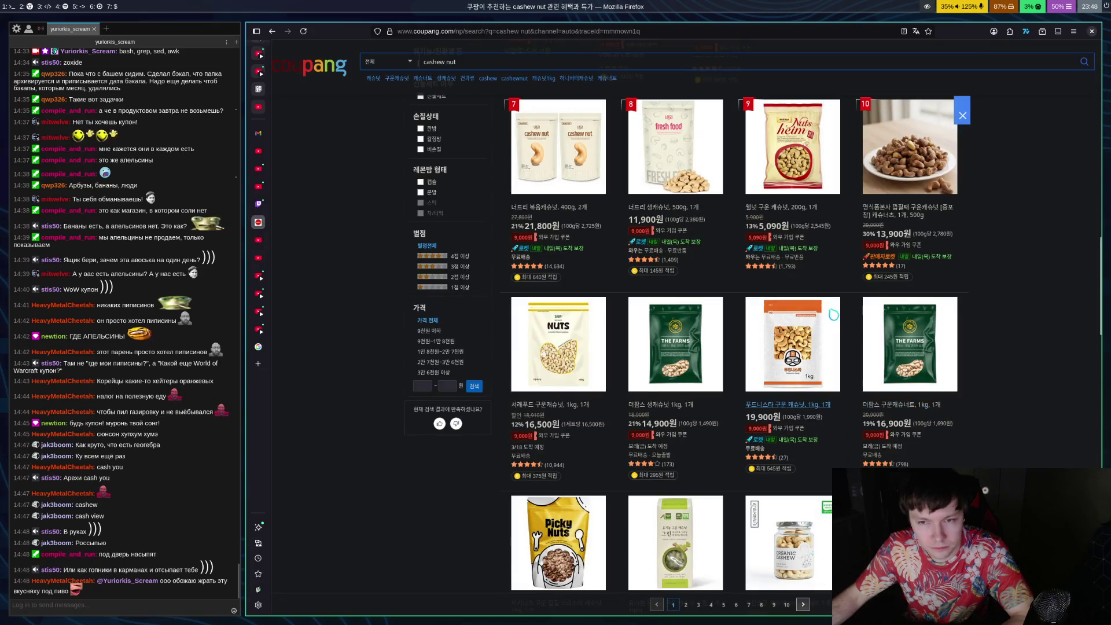
pyautogui.scroll(-5, 832, 316)
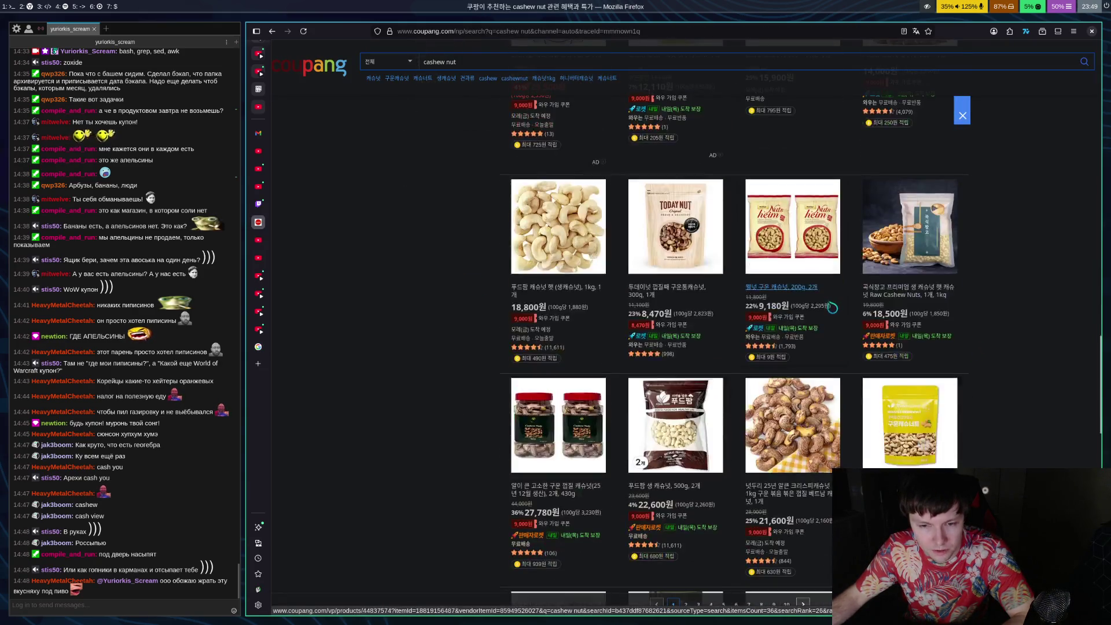
pyautogui.scroll(-5, 832, 306)
pyautogui.scroll(-6, 815, 317)
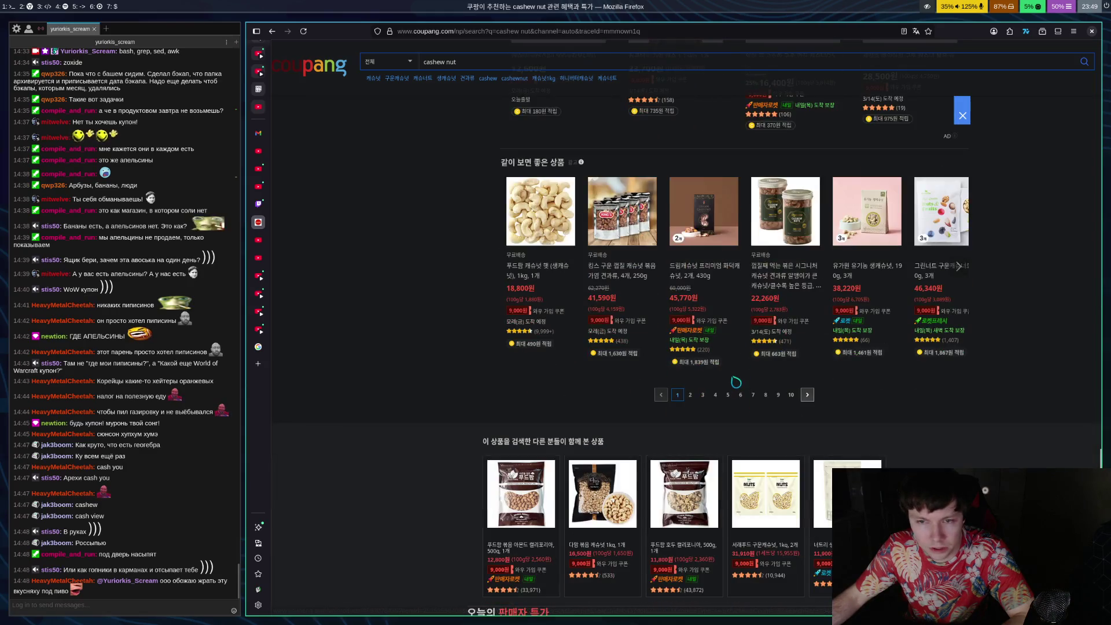
pyautogui.click(691, 396)
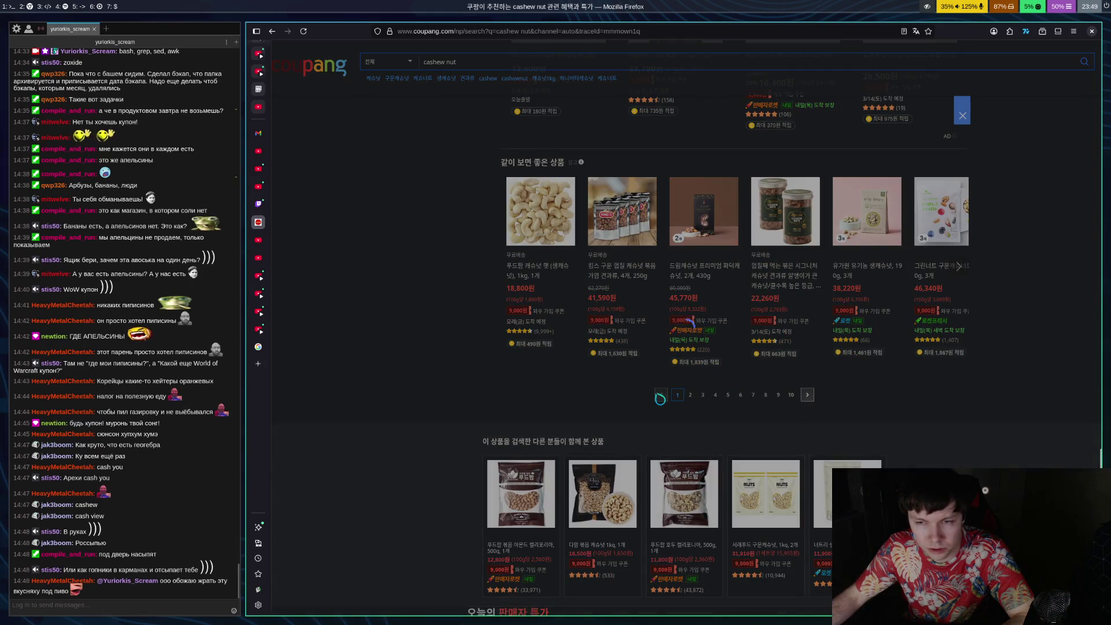
# View the 갓로스팅 구운캐슈넛 200g 2-pack page, then return to the page-2 results
pyautogui.scroll(-11, 659, 393)
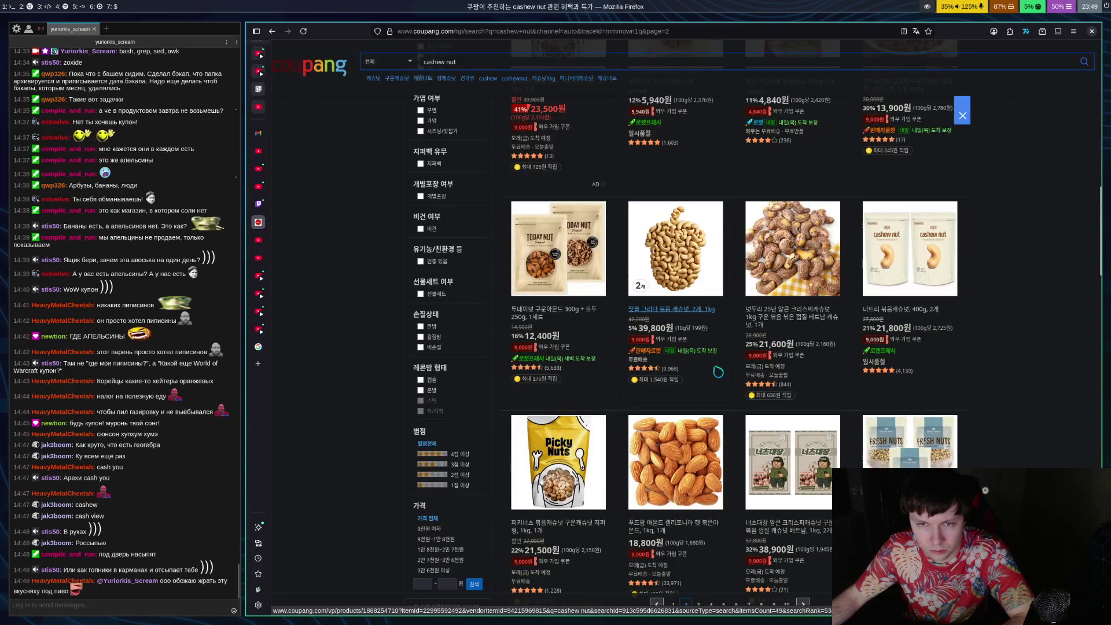
pyautogui.scroll(-10, 717, 372)
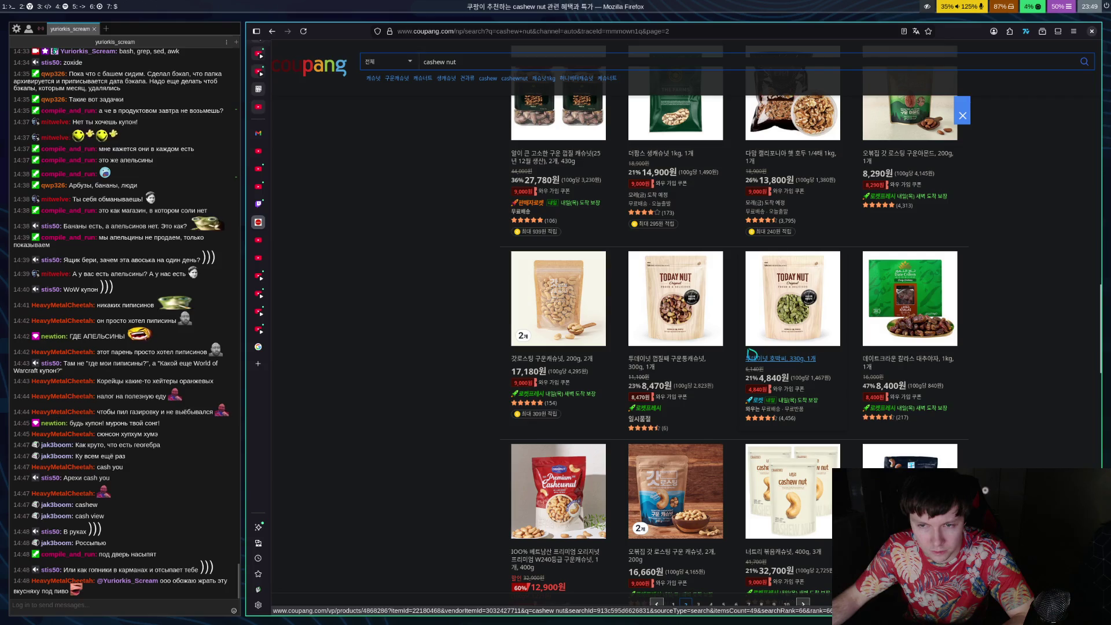
pyautogui.scroll(-4, 750, 354)
pyautogui.scroll(-4, 750, 354)
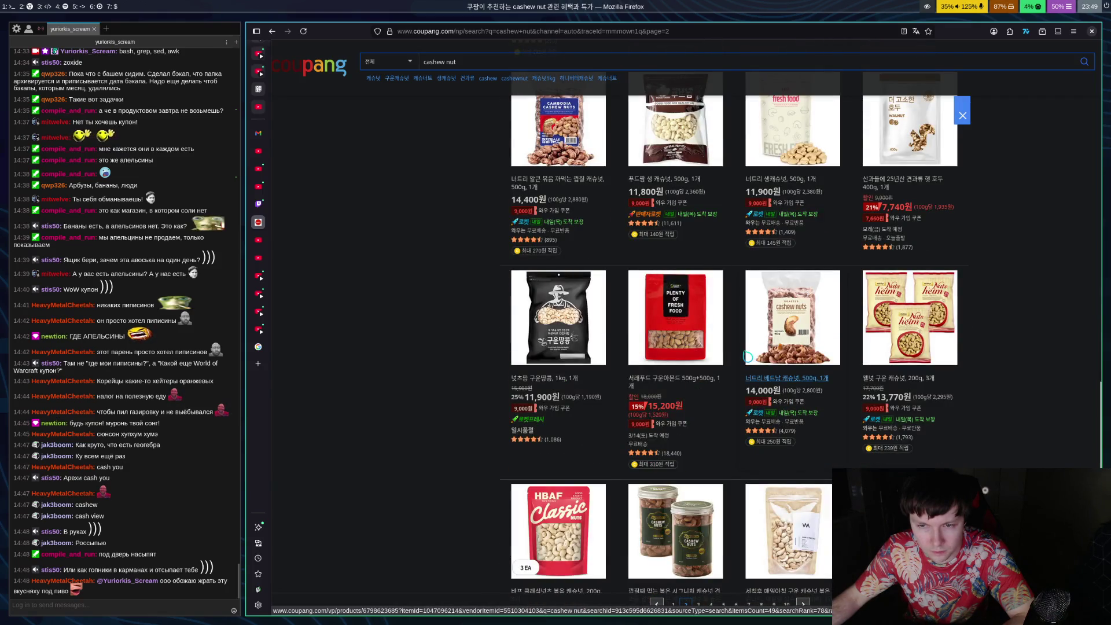
pyautogui.scroll(-4, 503, 382)
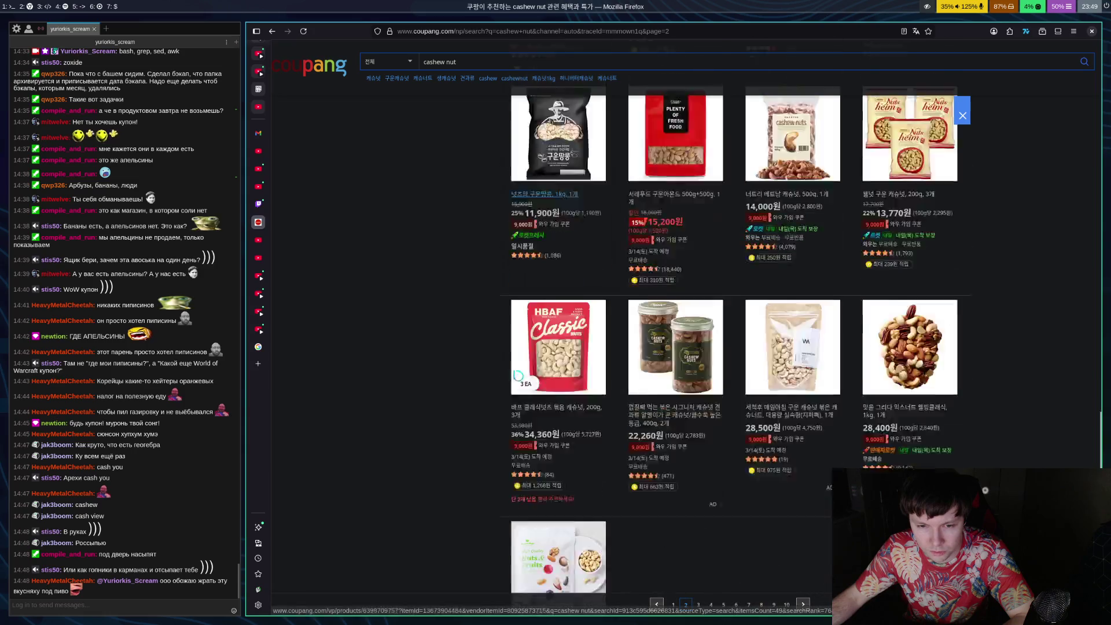
pyautogui.scroll(10, 487, 432)
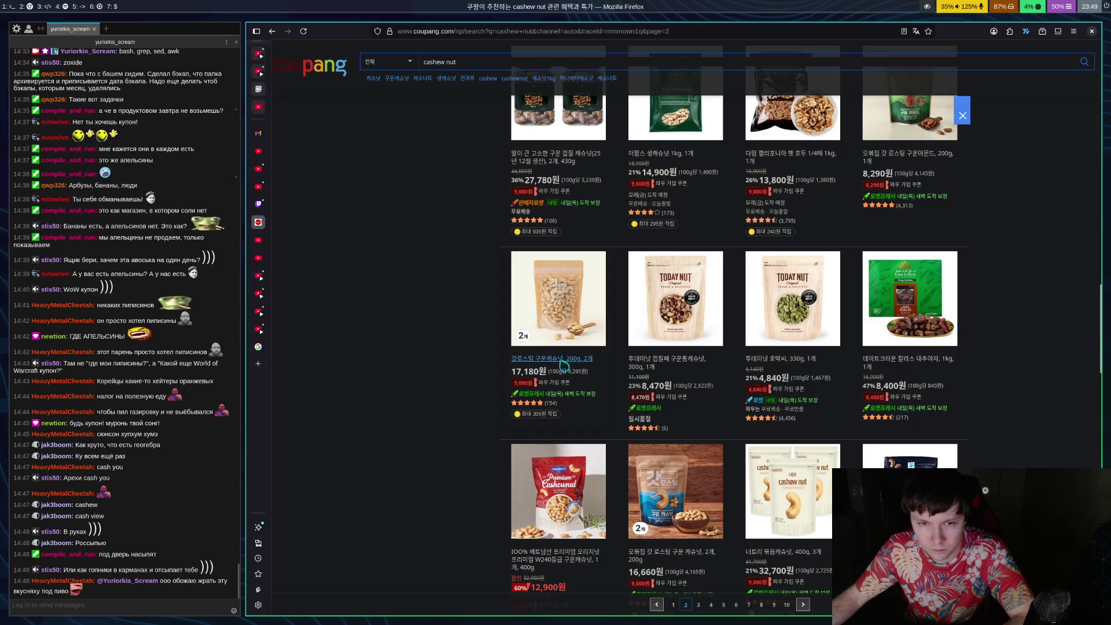
pyautogui.click(554, 370)
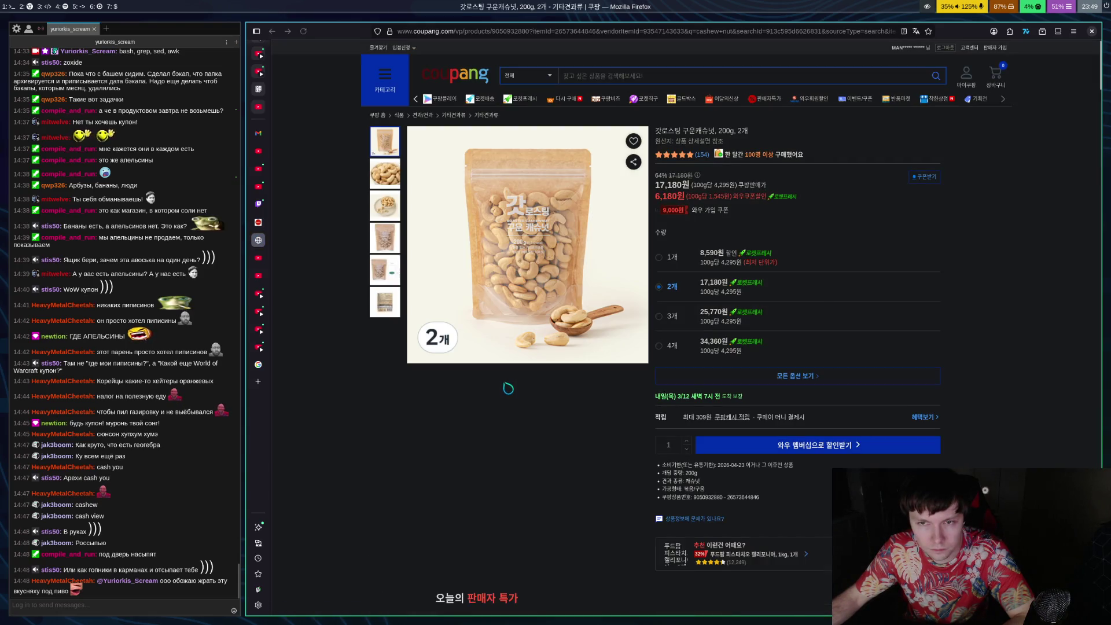
pyautogui.scroll(-3, 578, 382)
pyautogui.scroll(4, 613, 388)
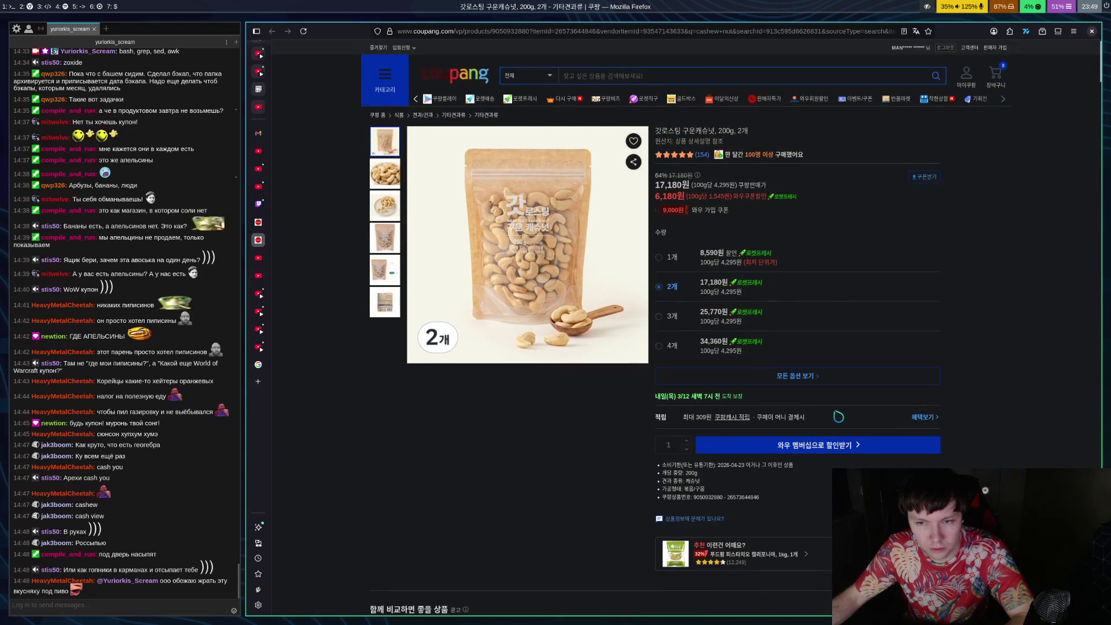
pyautogui.hotkey('alt', 'Left')
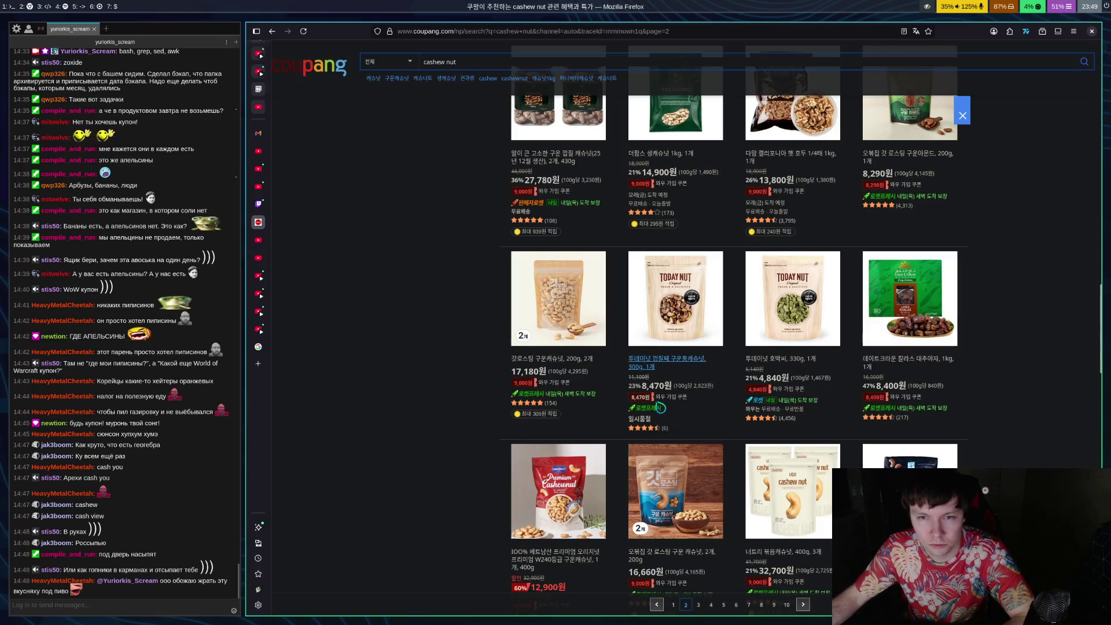
# View the 맛을 그리다 roasted cashews page, then return to the page-2 results
pyautogui.scroll(5, 651, 417)
pyautogui.scroll(1, 654, 419)
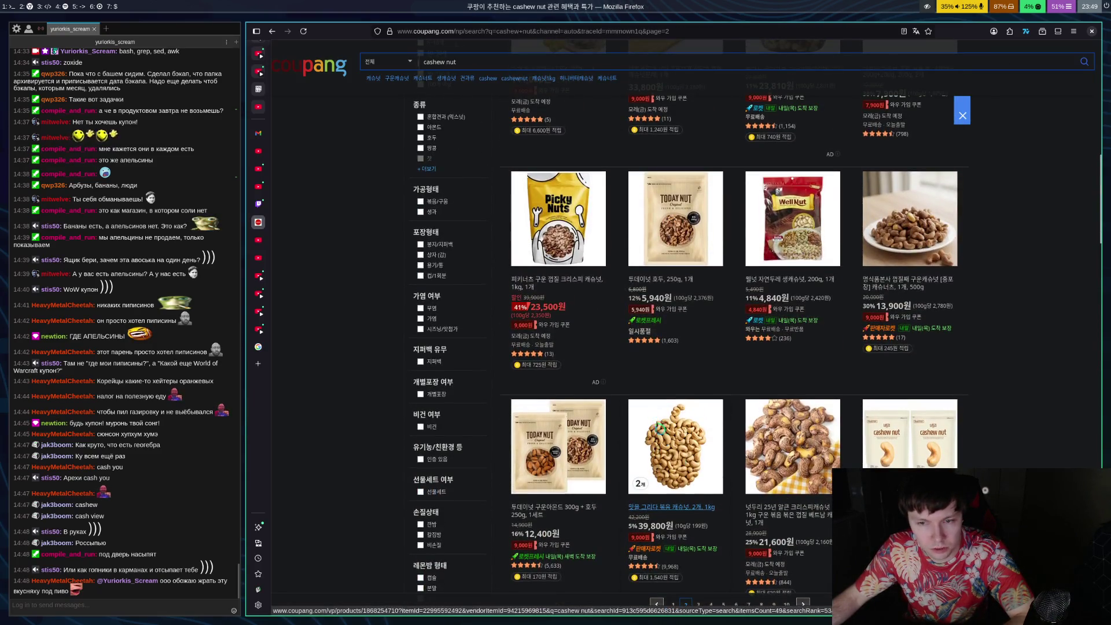
pyautogui.scroll(3, 668, 473)
pyautogui.scroll(-5, 694, 428)
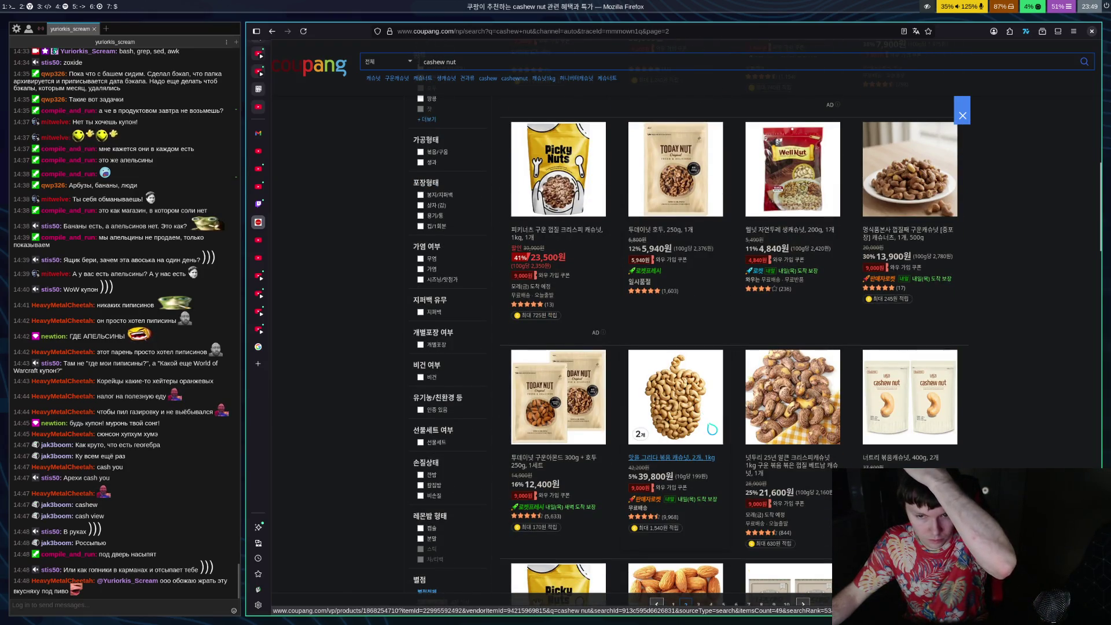
pyautogui.click(681, 462)
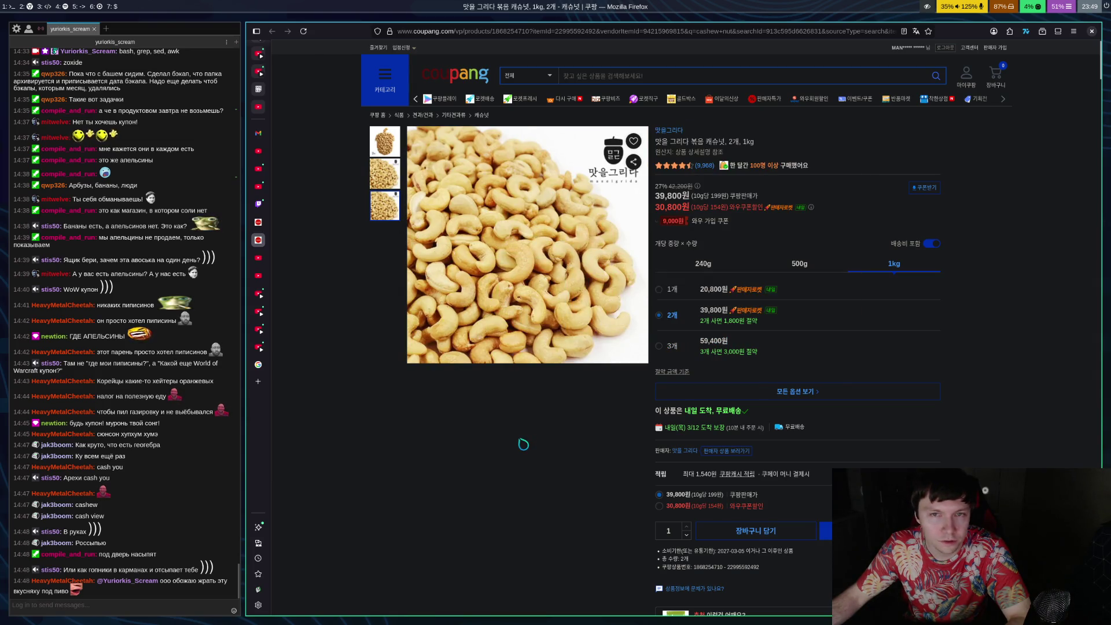
pyautogui.hotkey('alt', 'Left')
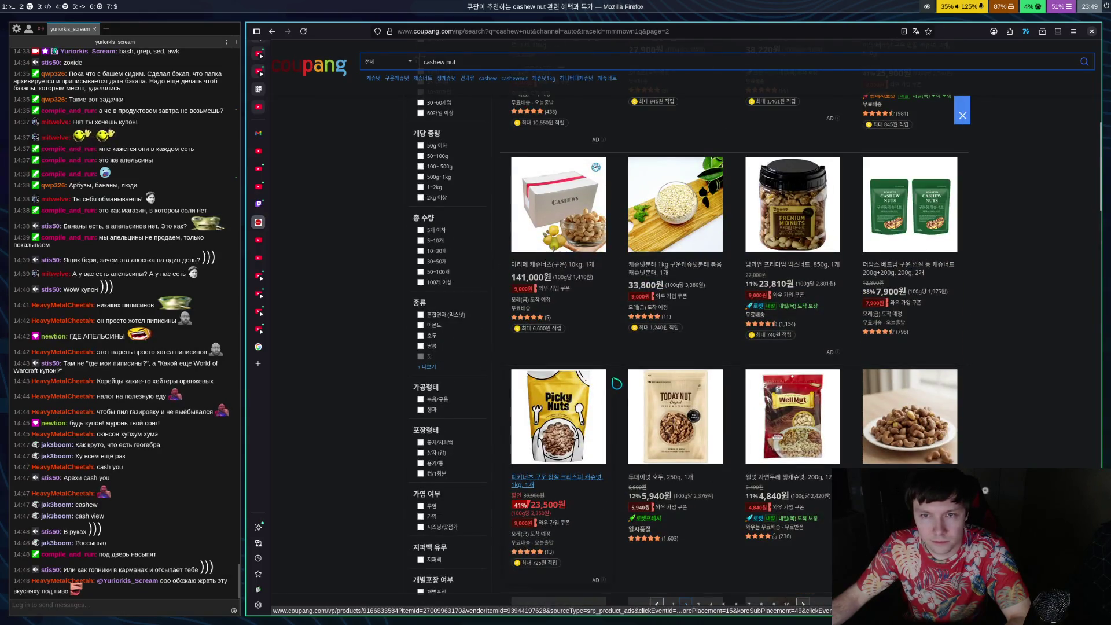
# Revisit the 갓로스팅 200g 2-pack page and go back to the cashew nut results
pyautogui.scroll(-6, 741, 333)
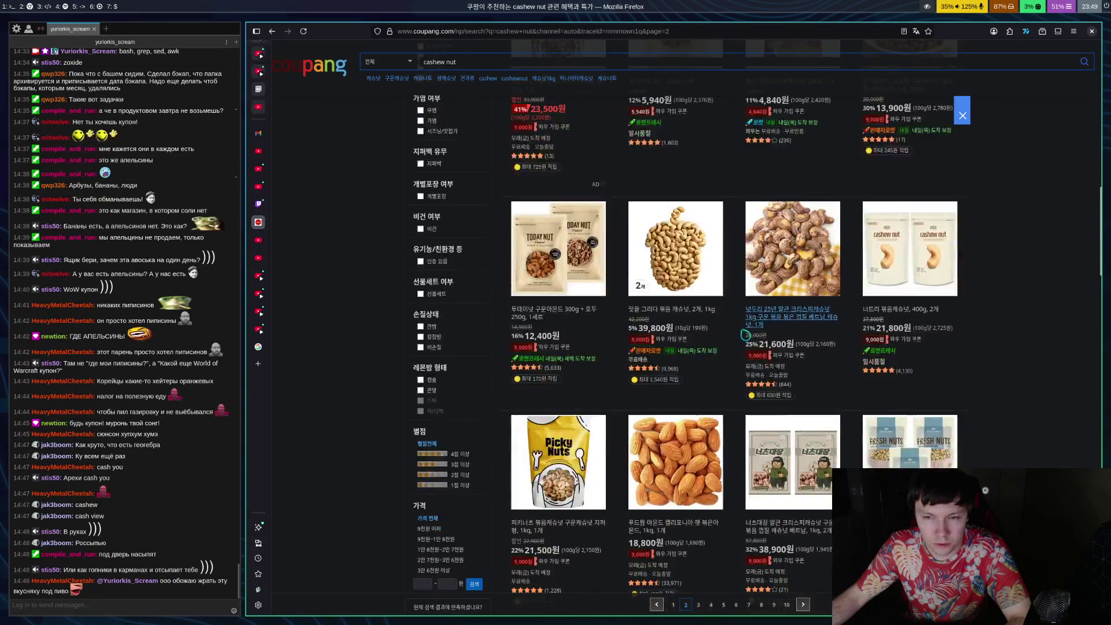
pyautogui.scroll(-4, 745, 334)
pyautogui.scroll(-6, 746, 341)
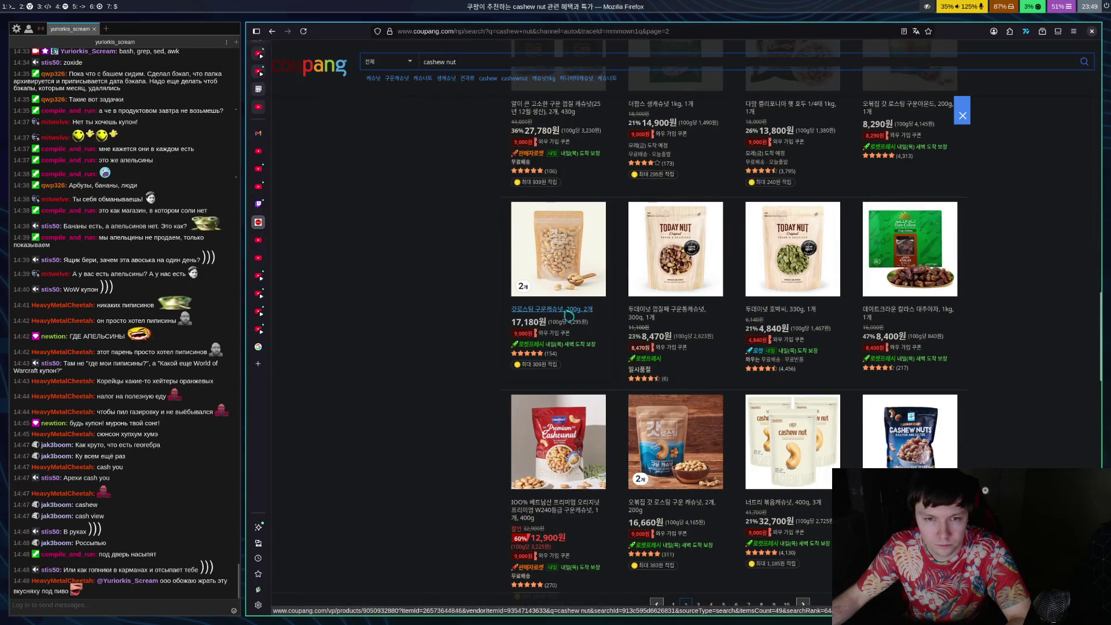
pyautogui.click(560, 316)
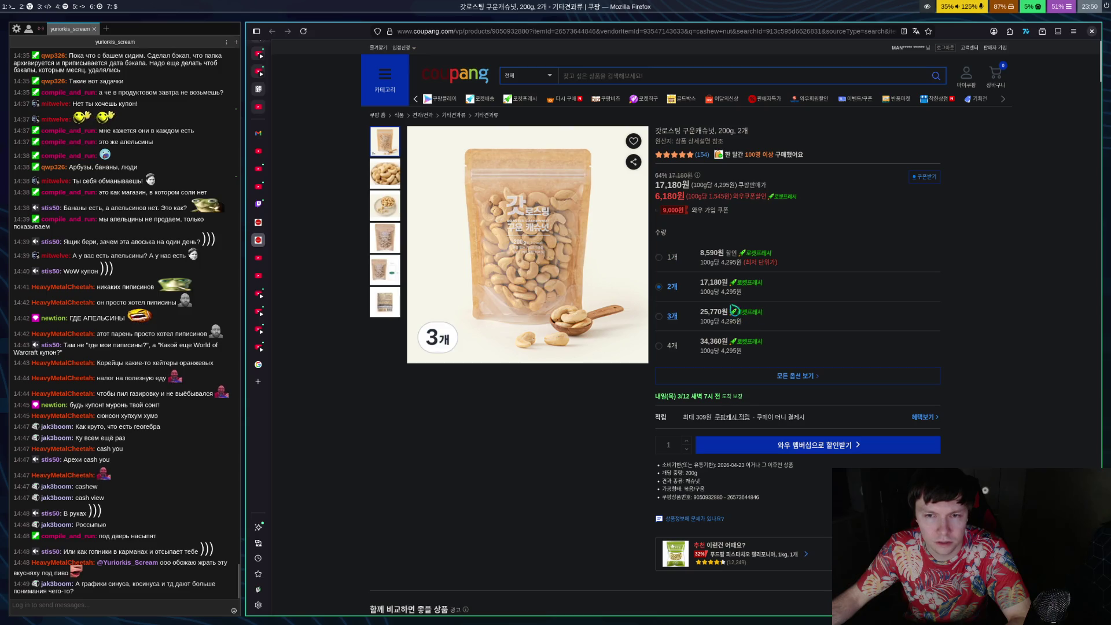
pyautogui.hotkey('alt', 'Left')
pyautogui.scroll(-5, 524, 444)
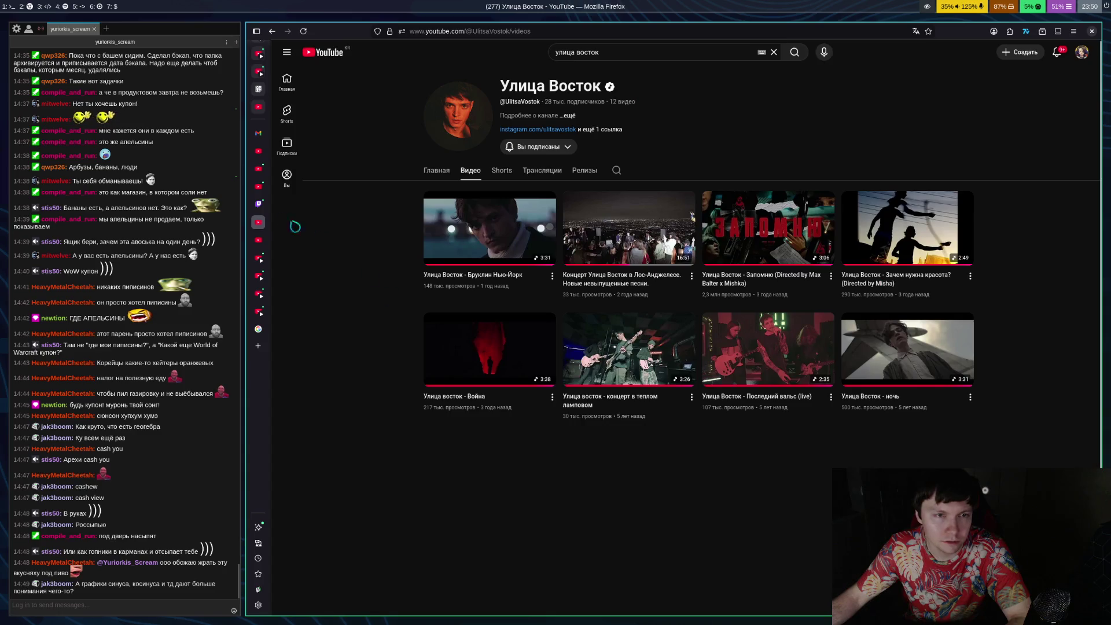
# Switch from the shopping tab to the Twitch tab, then to the archetype macro pastebin
pyautogui.click(259, 204)
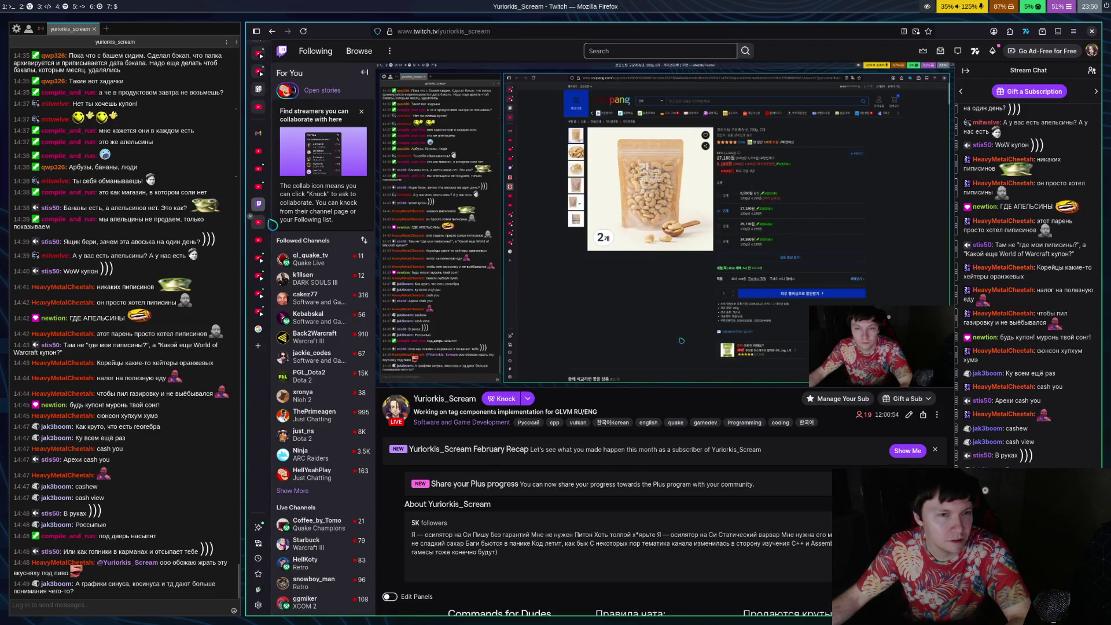
pyautogui.click(258, 89)
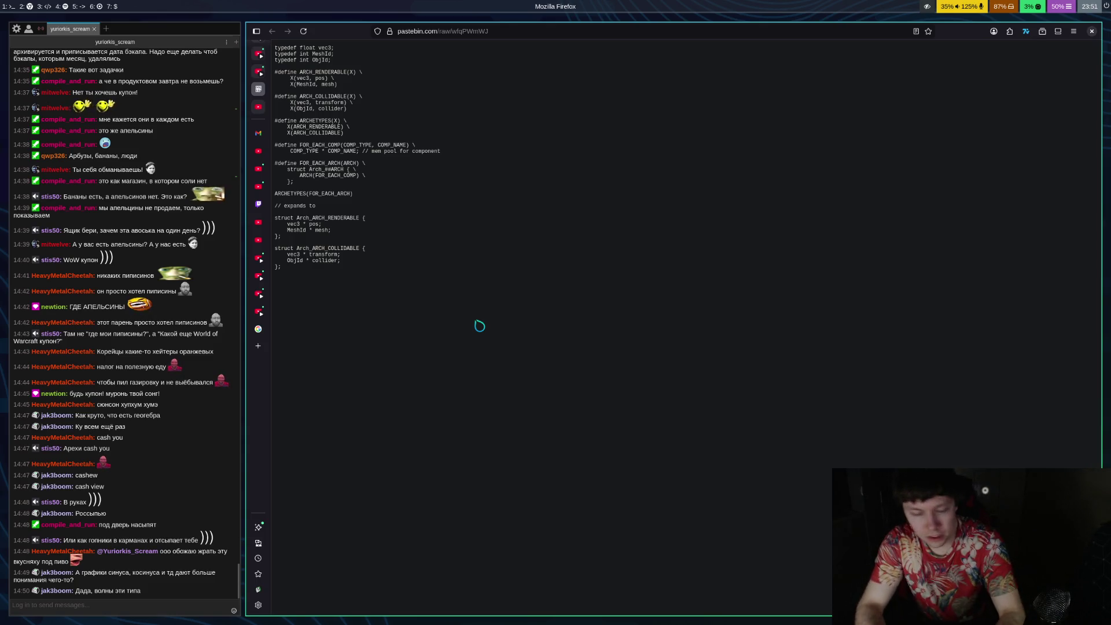
pyautogui.press('super+3')
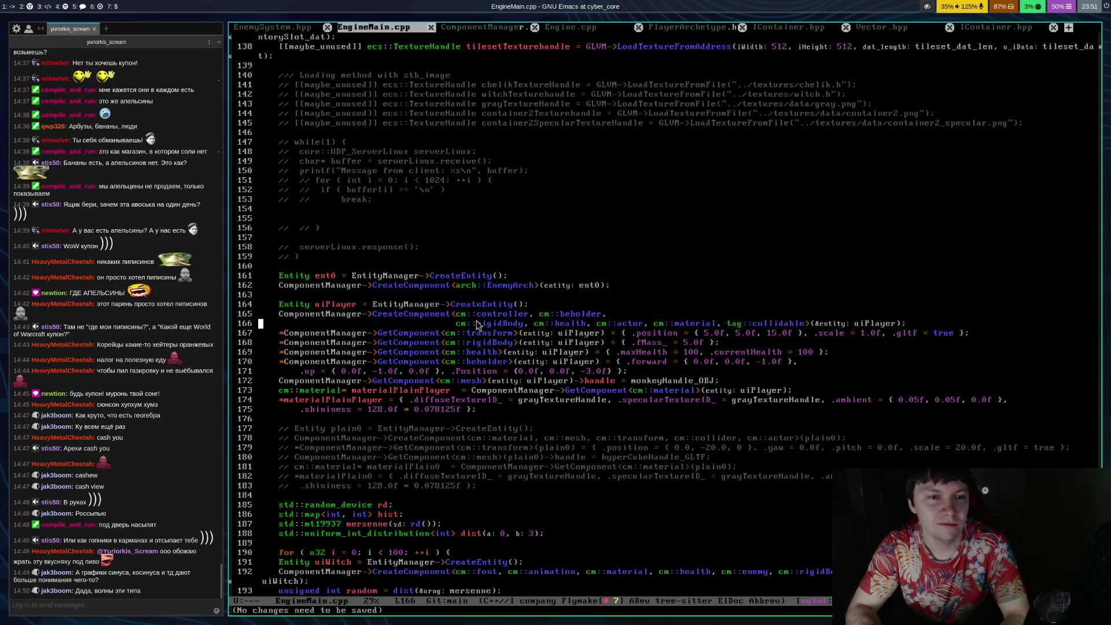
pyautogui.hotkey('ctrl', 'x')
pyautogui.press('g')
pyautogui.press('q')
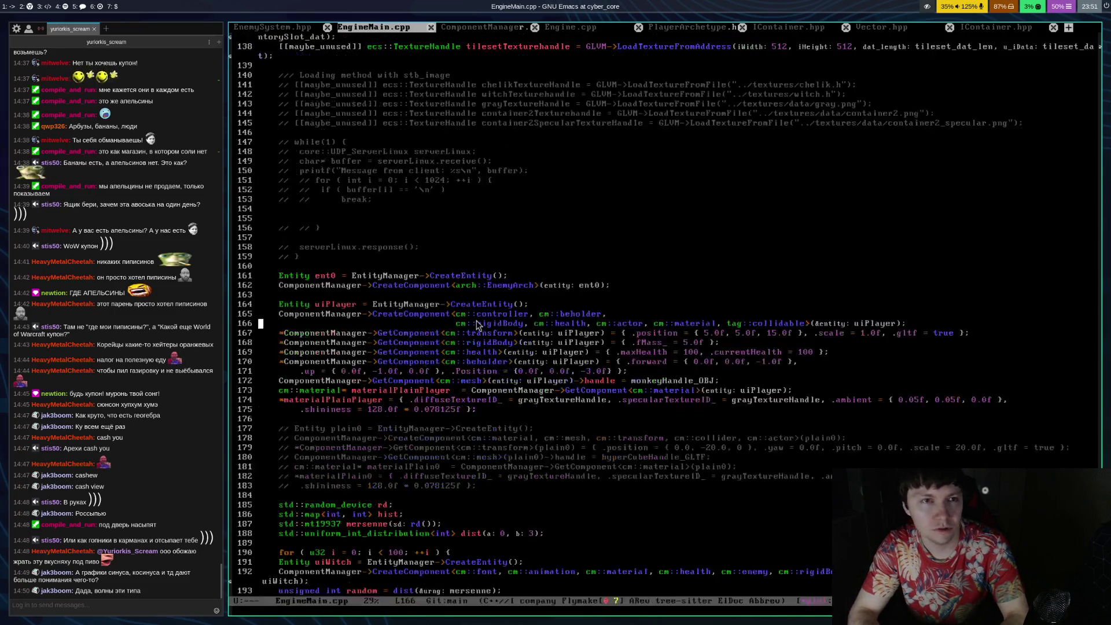
pyautogui.press('Down')
pyautogui.hotkey('ctrl', 'x')
pyautogui.hotkey('ctrl', 's')
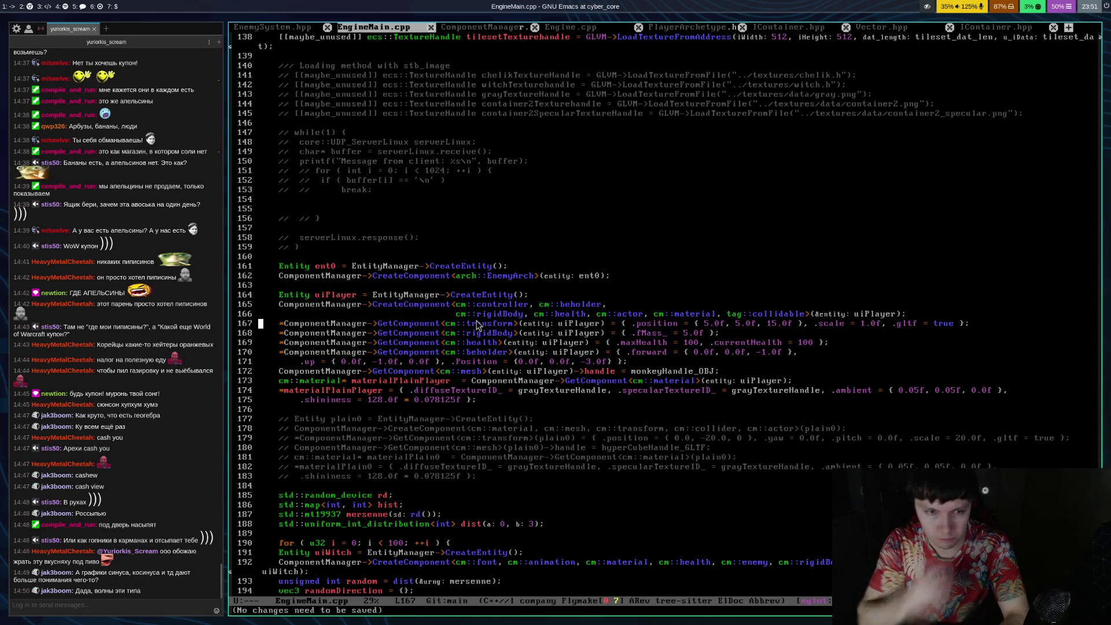
pyautogui.hotkey('ctrl', 'x')
pyautogui.press('b')
pyautogui.press('Return')
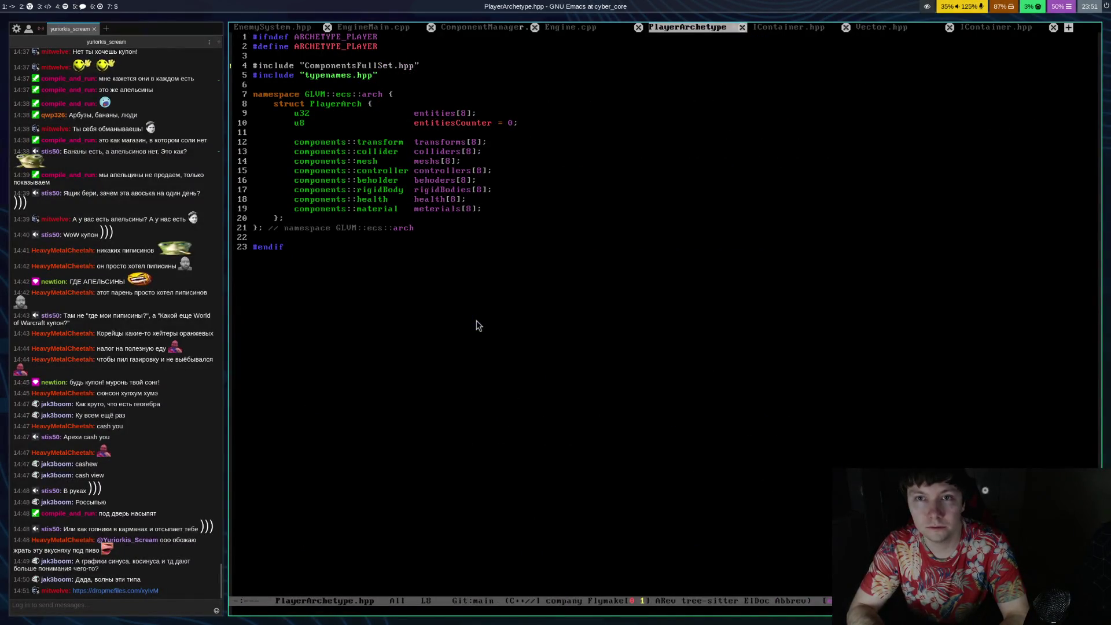
pyautogui.hotkey('ctrl', 'x')
pyautogui.press('Right')
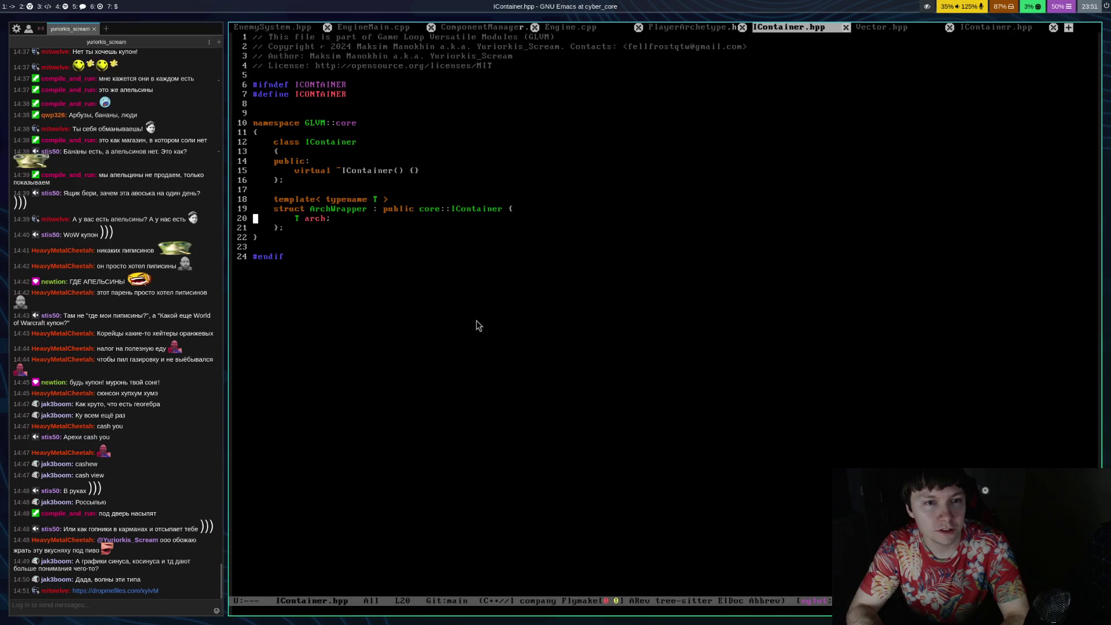
pyautogui.press('Up')
pyautogui.hotkey('ctrl', 'x')
pyautogui.hotkey('ctrl', 's')
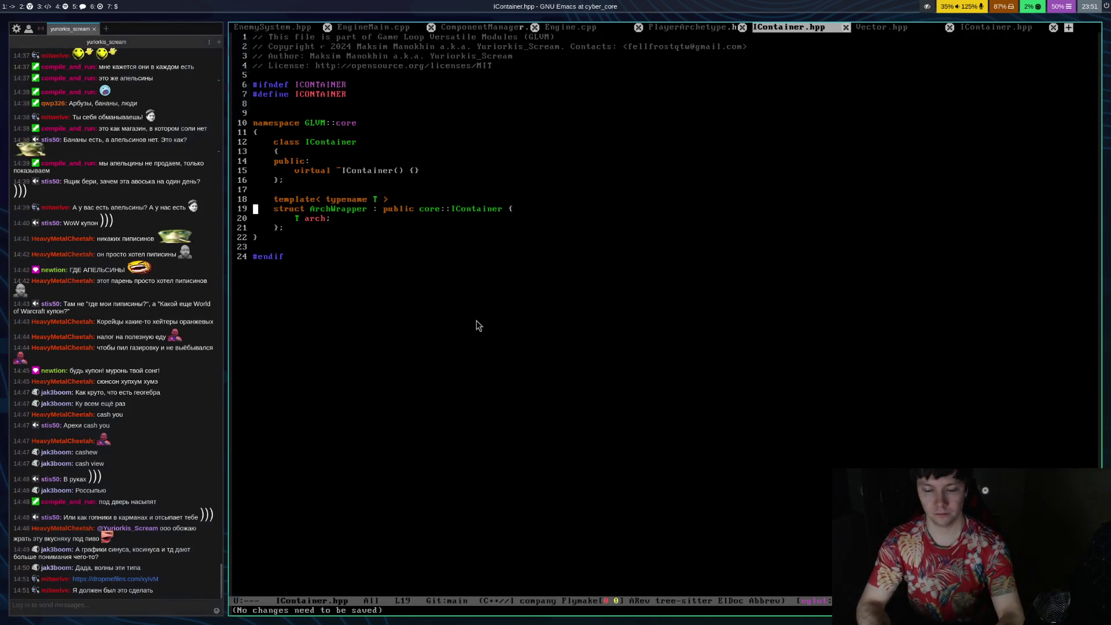
pyautogui.press('super+5')
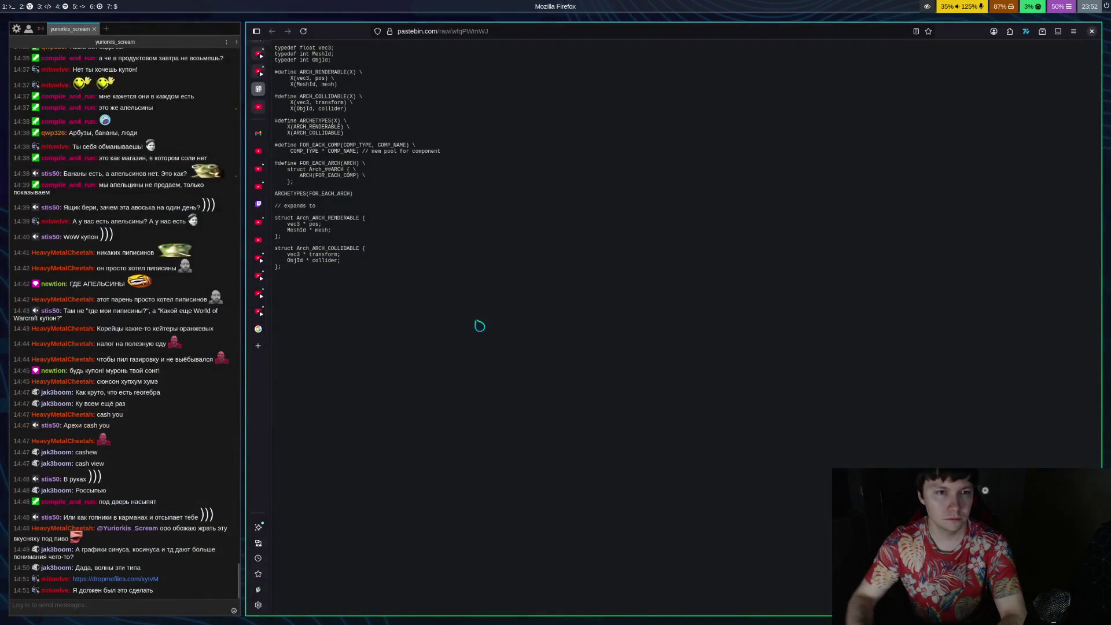
# Cycle Firefox tabs forward to reach the streamer's Twitch channel page
pyautogui.hotkey('ctrl', 'Tab')
pyautogui.hotkey('ctrl', 'Tab')
pyautogui.hotkey('ctrl', 'Tab')
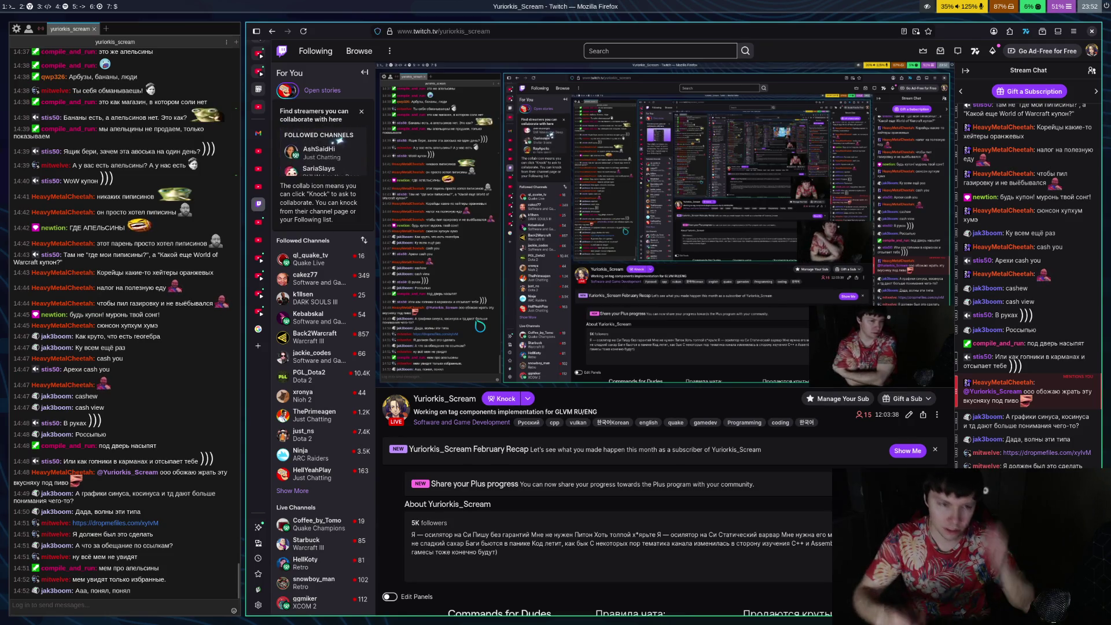
pyautogui.press('super+3')
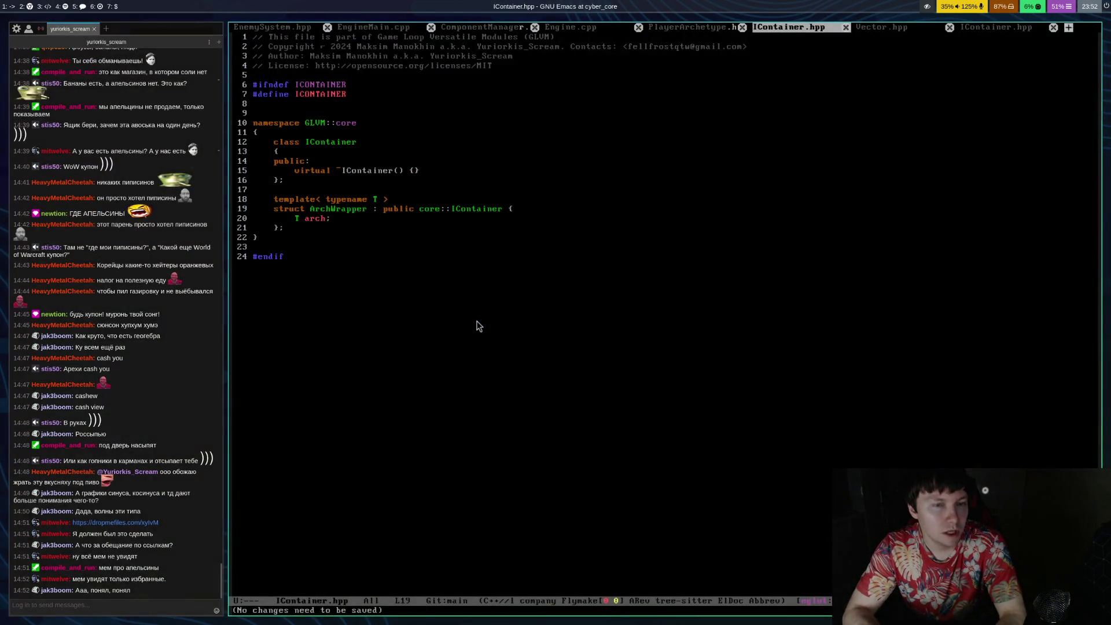
pyautogui.hotkey('ctrl', 'x')
pyautogui.hotkey('ctrl', 's')
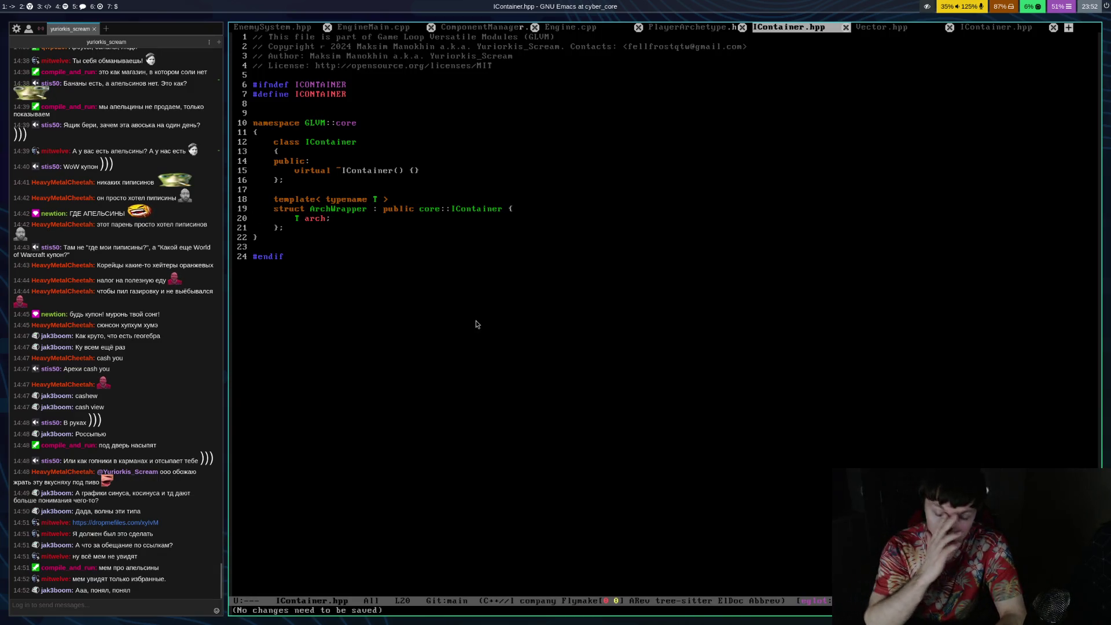
pyautogui.hotkey('ctrl', 'x')
pyautogui.press('b')
pyautogui.press('Return')
pyautogui.hotkey('ctrl', 'x')
pyautogui.press('b')
pyautogui.press('Return')
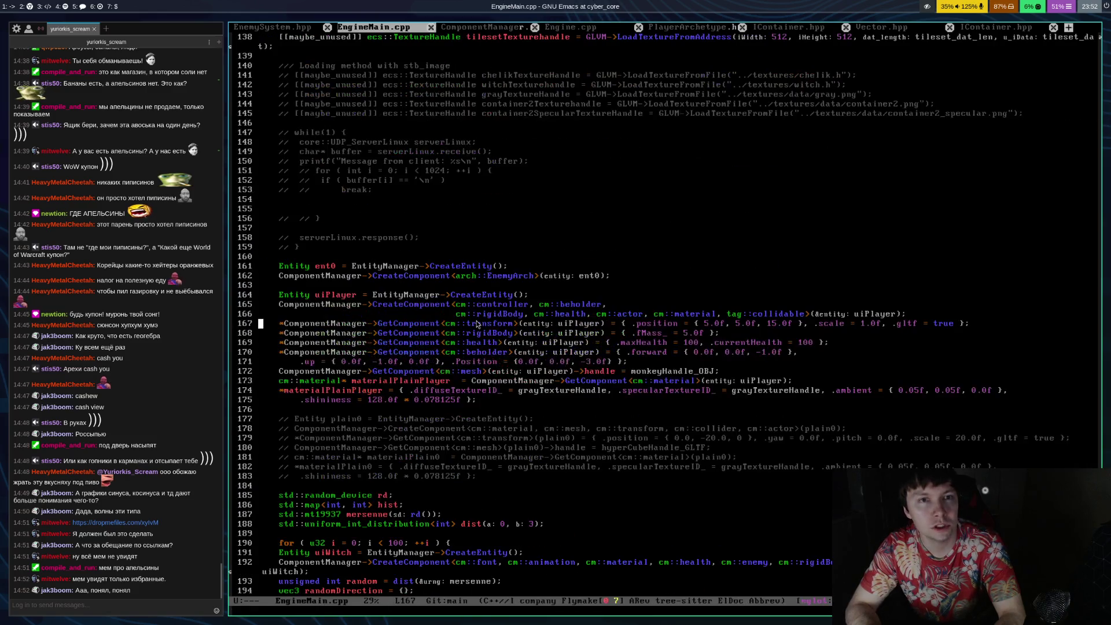
pyautogui.hotkey('ctrl', 'x')
pyautogui.hotkey('ctrl', 's')
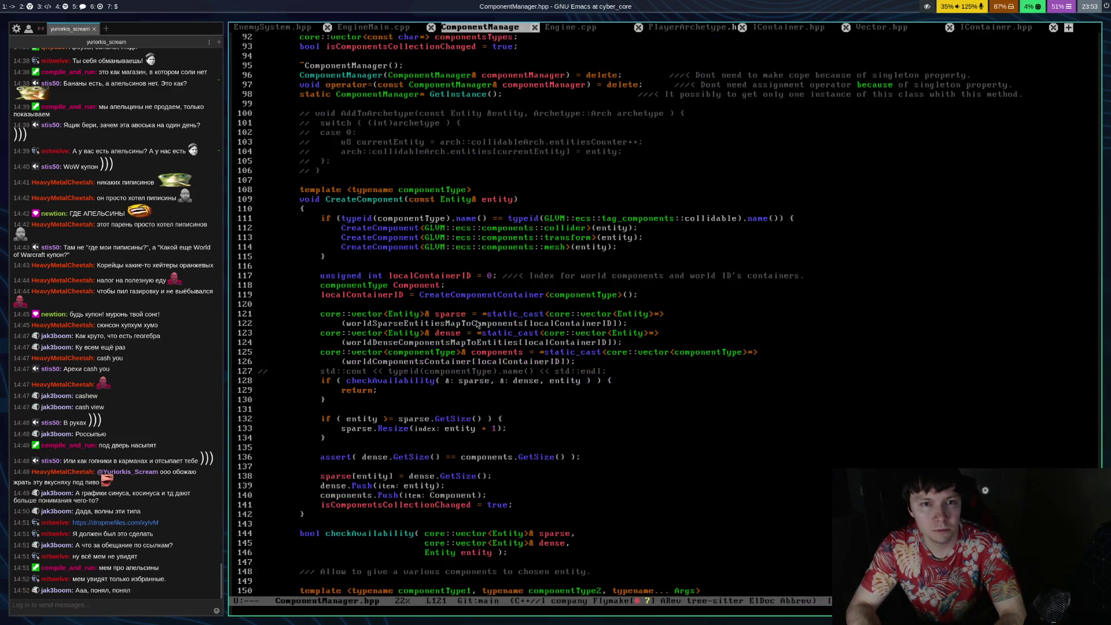
pyautogui.press('Up')
pyautogui.press('Up')
pyautogui.press('Up')
pyautogui.hotkey('ctrl', 'x')
pyautogui.hotkey('ctrl', 's')
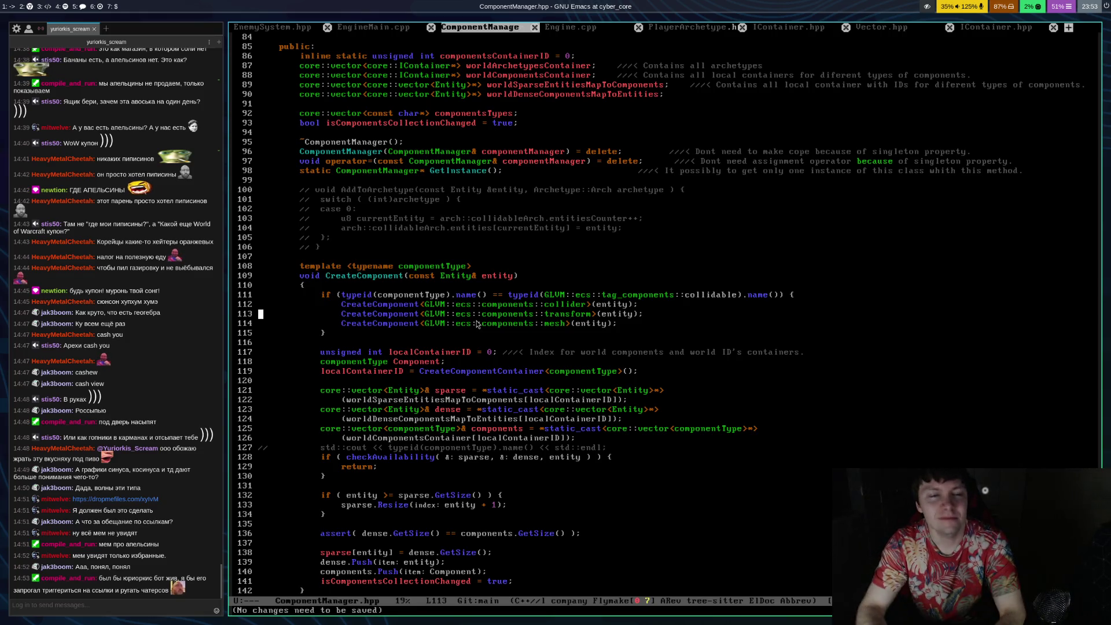
pyautogui.press('super+5')
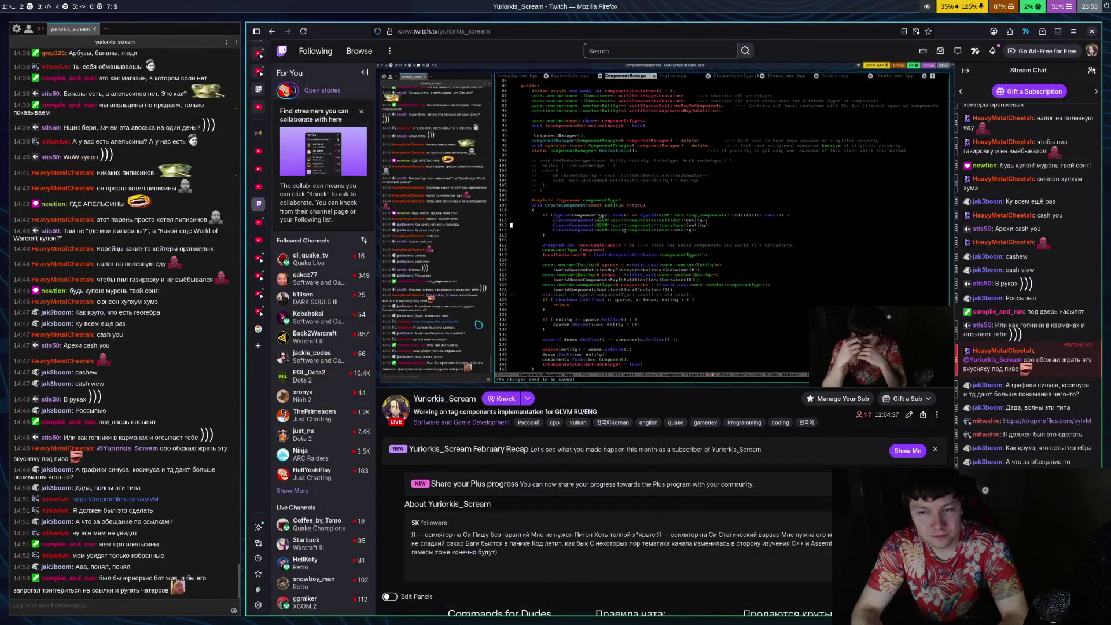
# Open a new terminal, enter the Korean folder and list its contents
pyautogui.write('tgoo')
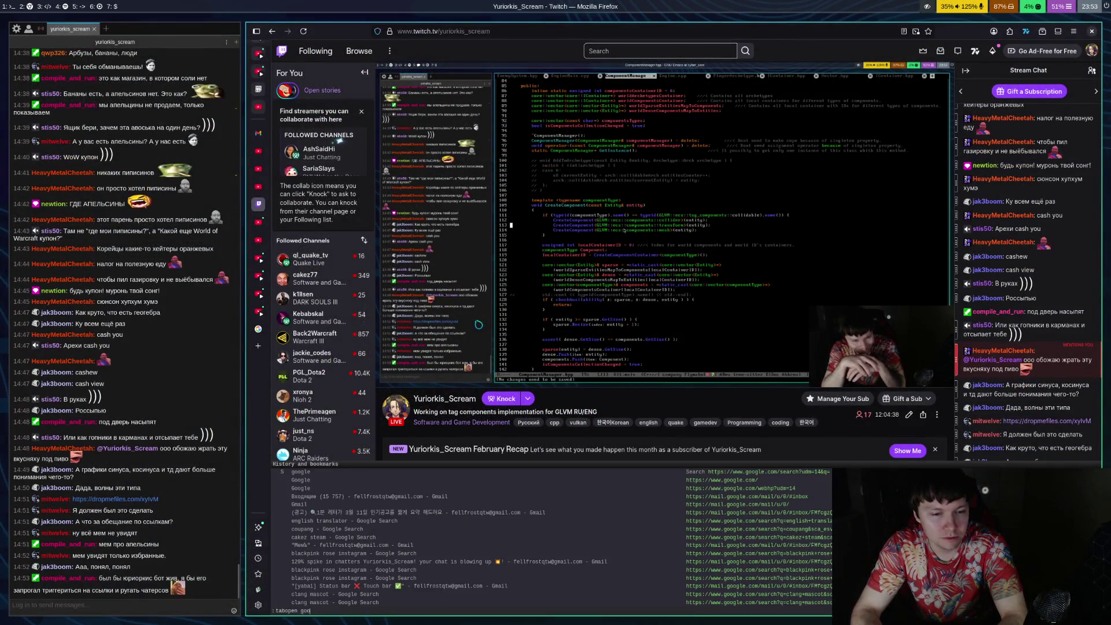
pyautogui.press('Escape')
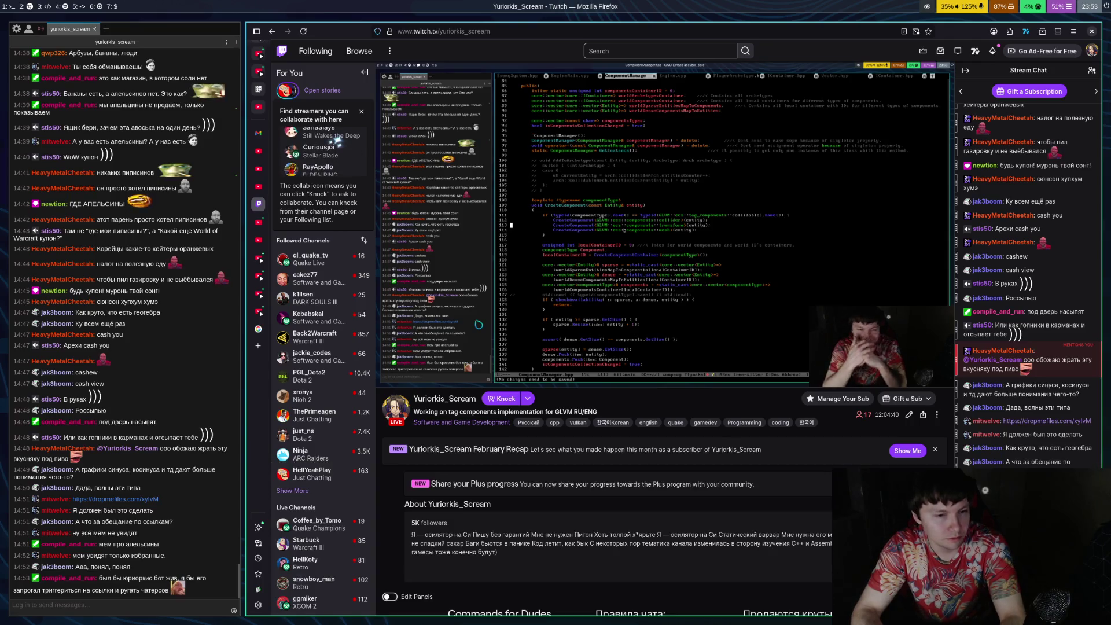
pyautogui.press('super+Return')
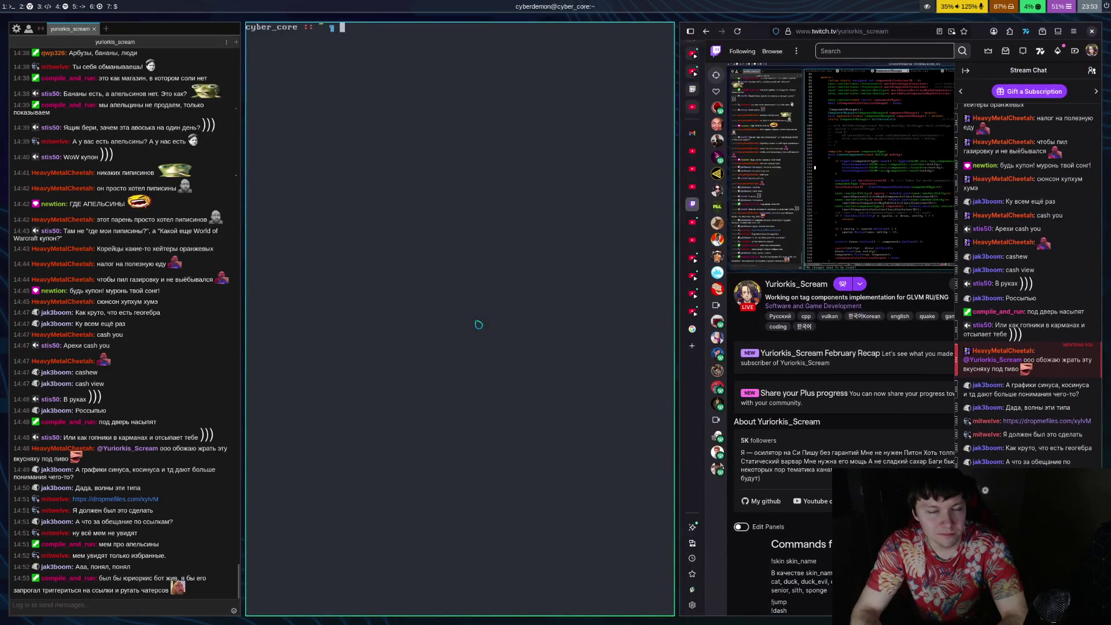
pyautogui.write('cd Kr')
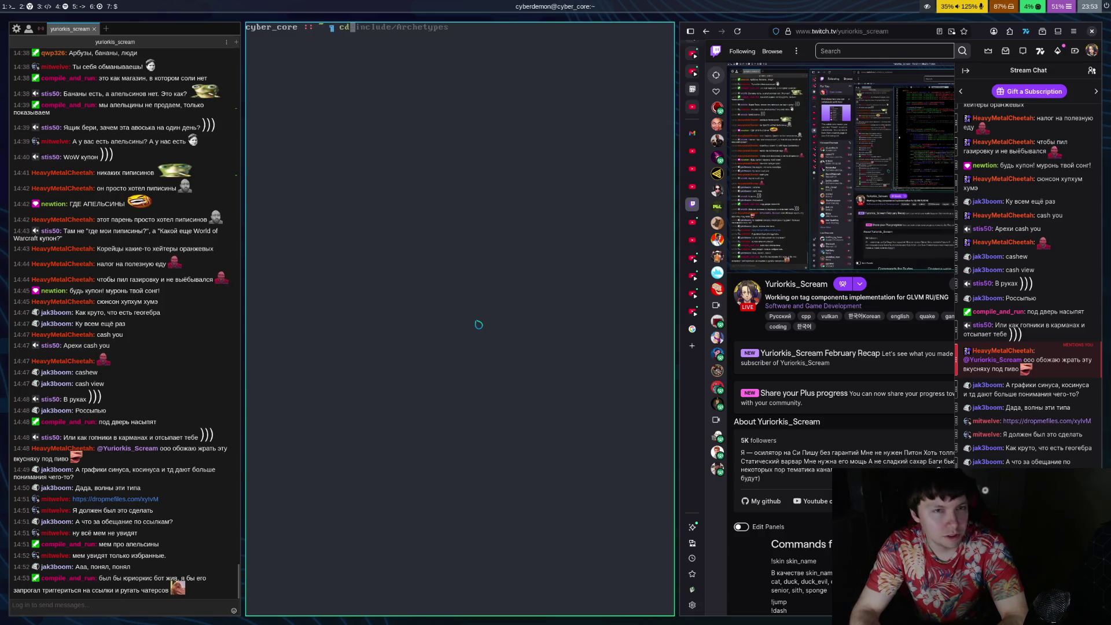
pyautogui.press('Tab')
pyautogui.press('Return')
pyautogui.write('ls')
pyautogui.press('Return')
# Enter the '5A SB' folder and run 'mpv *' to play all its MP3 tracks
pyautogui.write('cd')
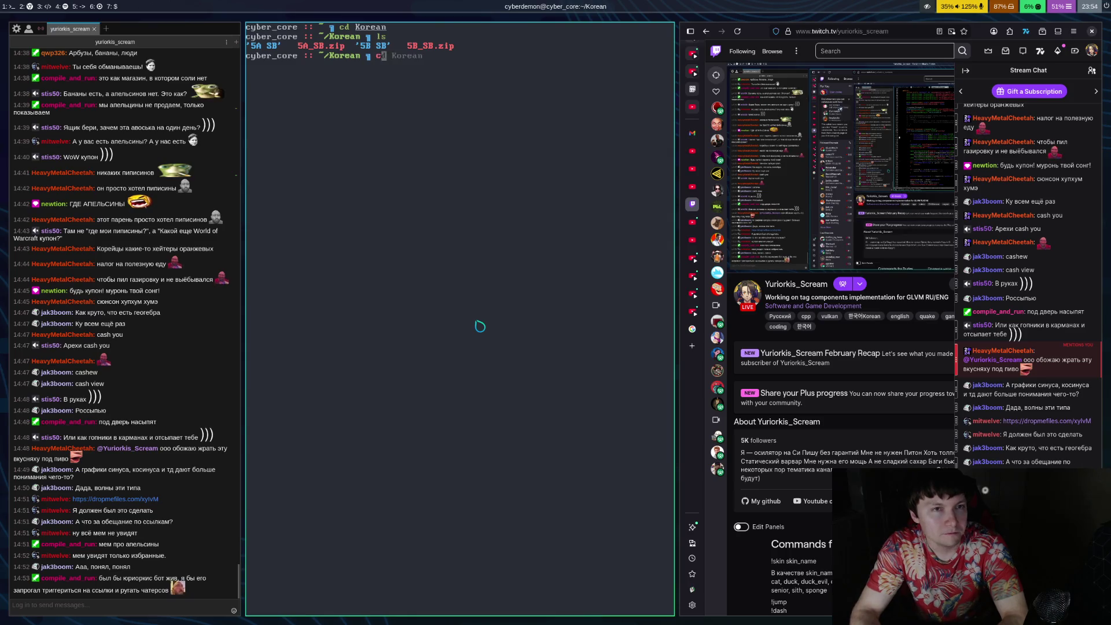
pyautogui.press('Tab')
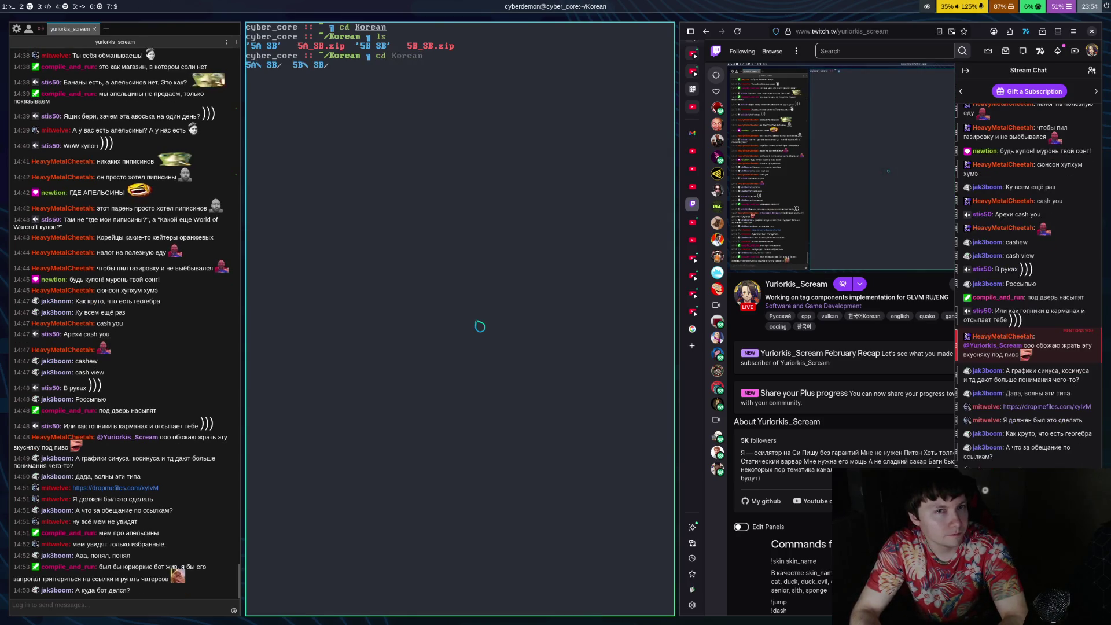
pyautogui.write('5a')
pyautogui.press('Tab')
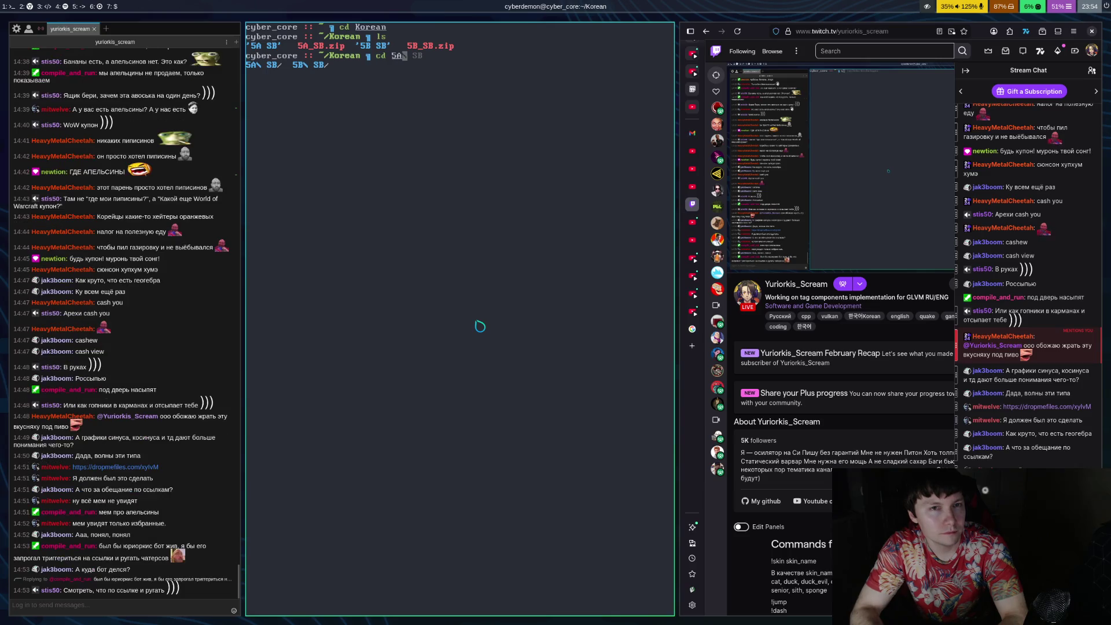
pyautogui.press('Return')
pyautogui.press('BackSpace')
pyautogui.press('BackSpace')
pyautogui.write('mpv *')
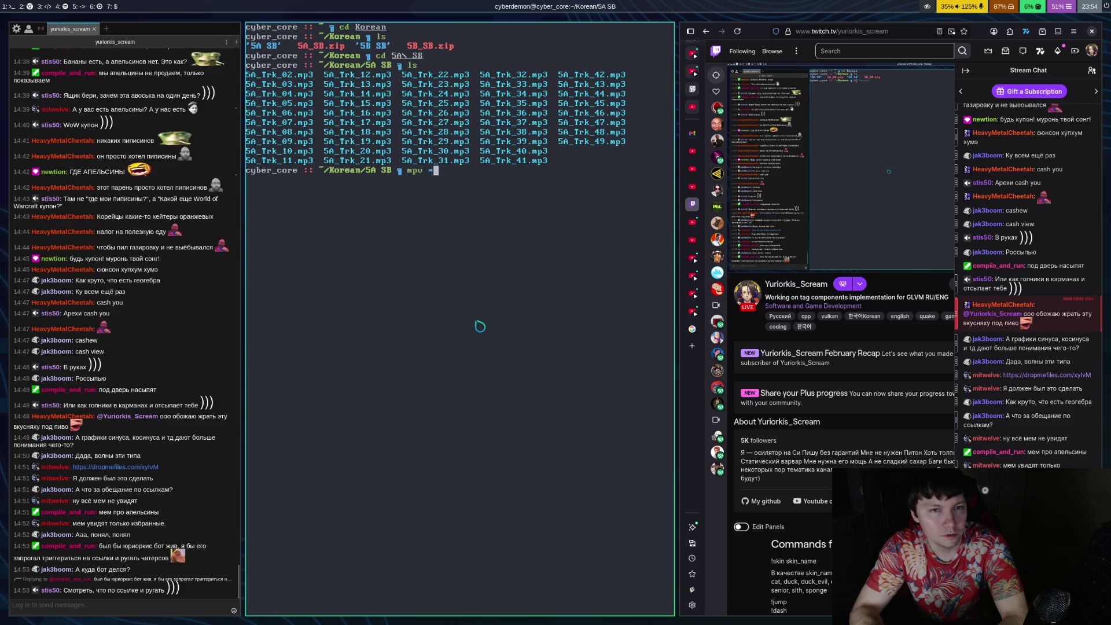
pyautogui.press('Return')
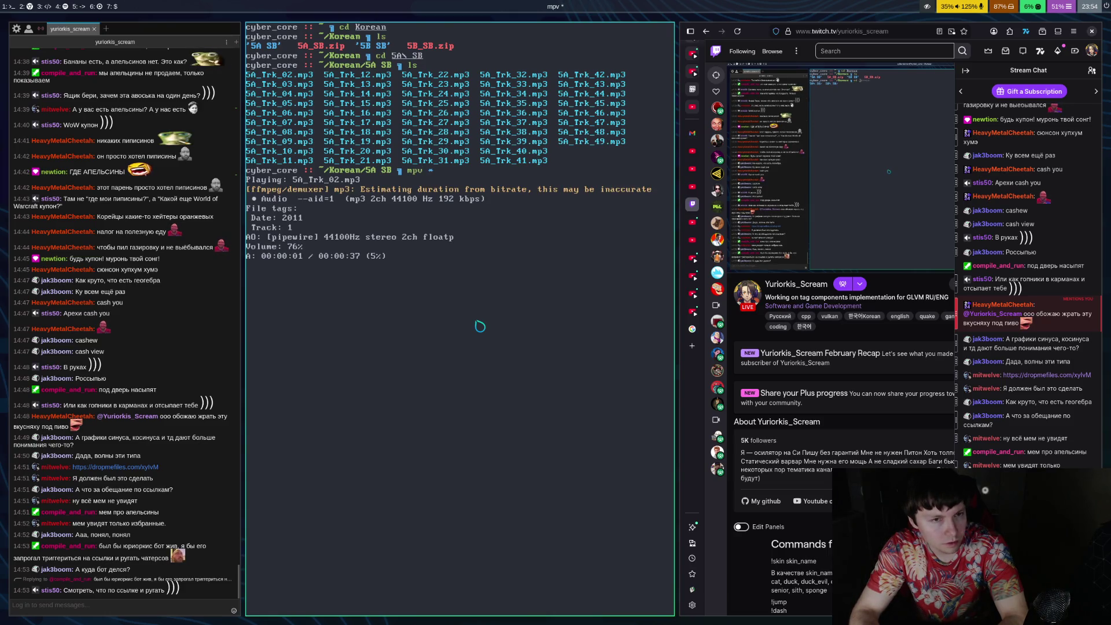
# Lower mpv's volume and pause 5A_Trk_02.mp3 at 00:00:04
pyautogui.press('9')
pyautogui.press('9')
pyautogui.press('9')
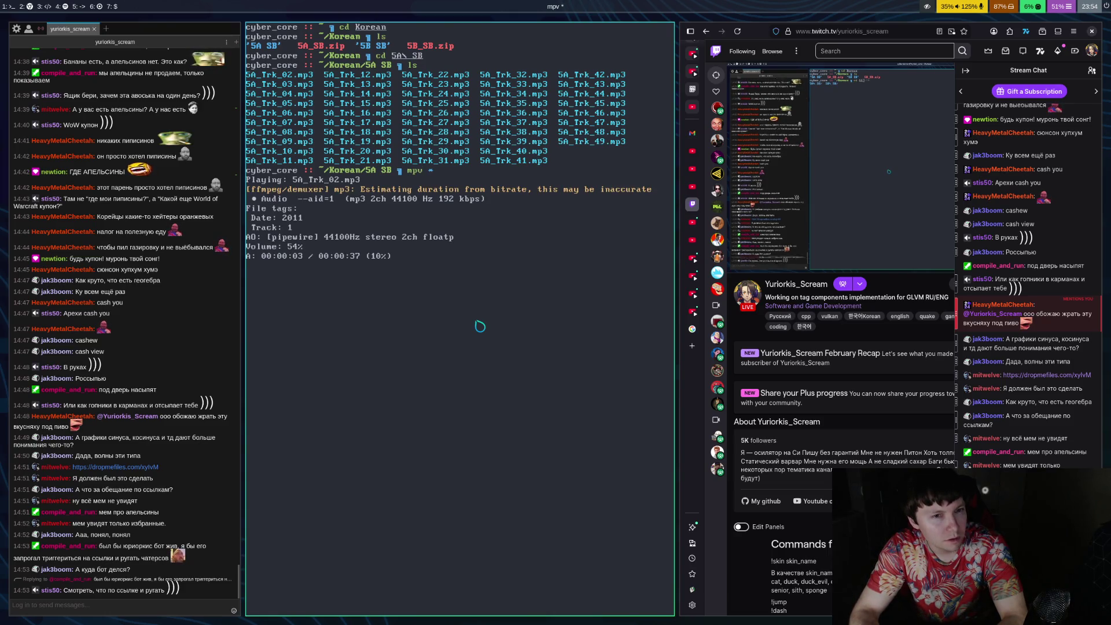
pyautogui.press('space')
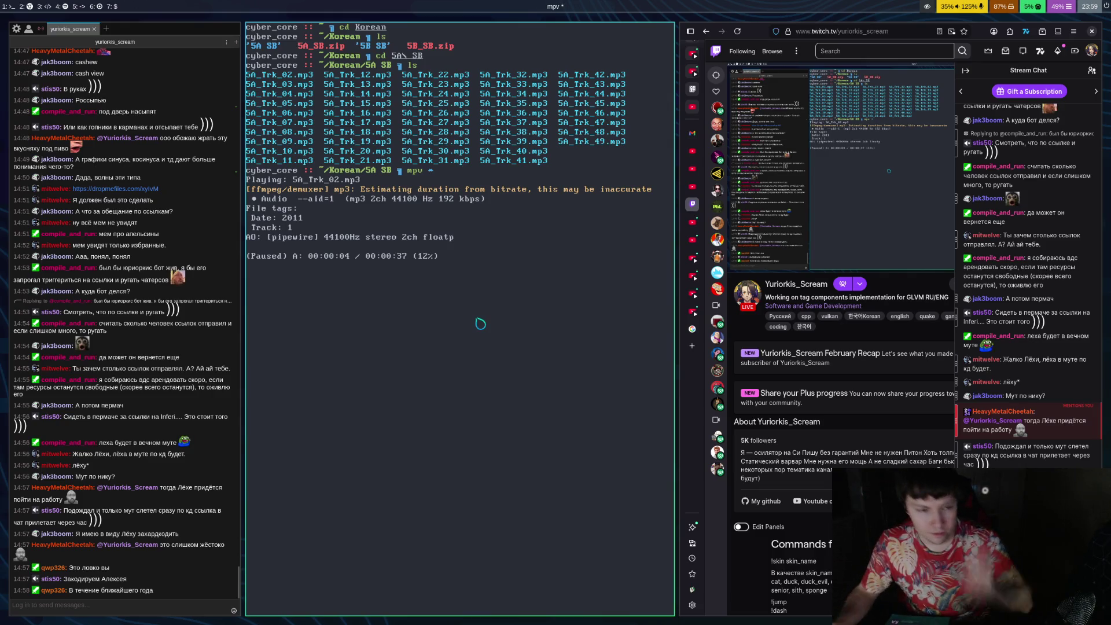
pyautogui.press('super+1')
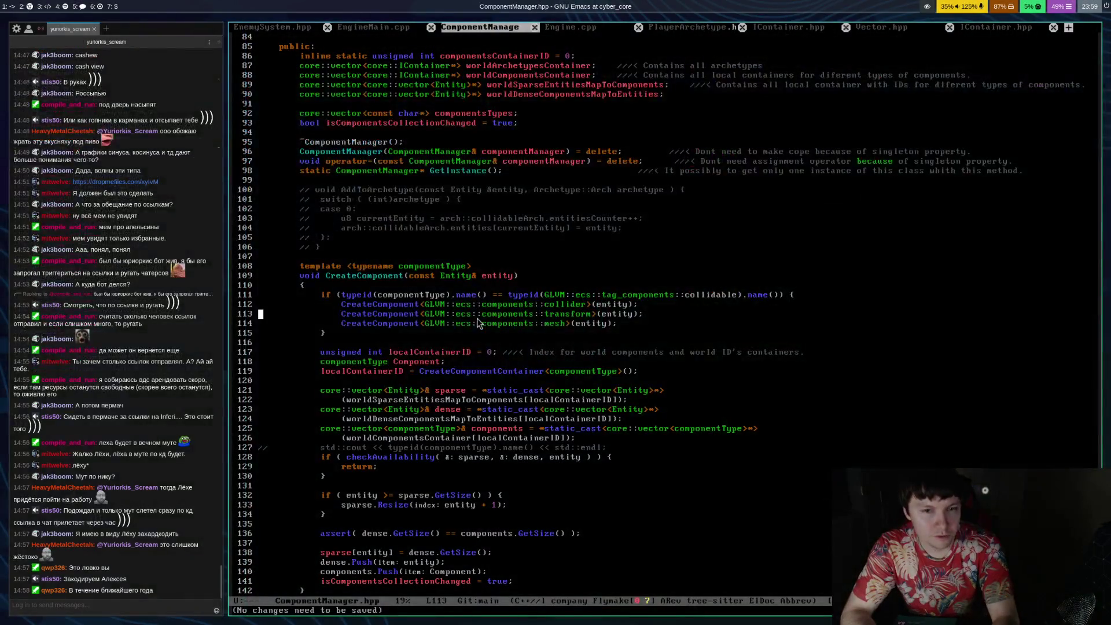
pyautogui.press('Down')
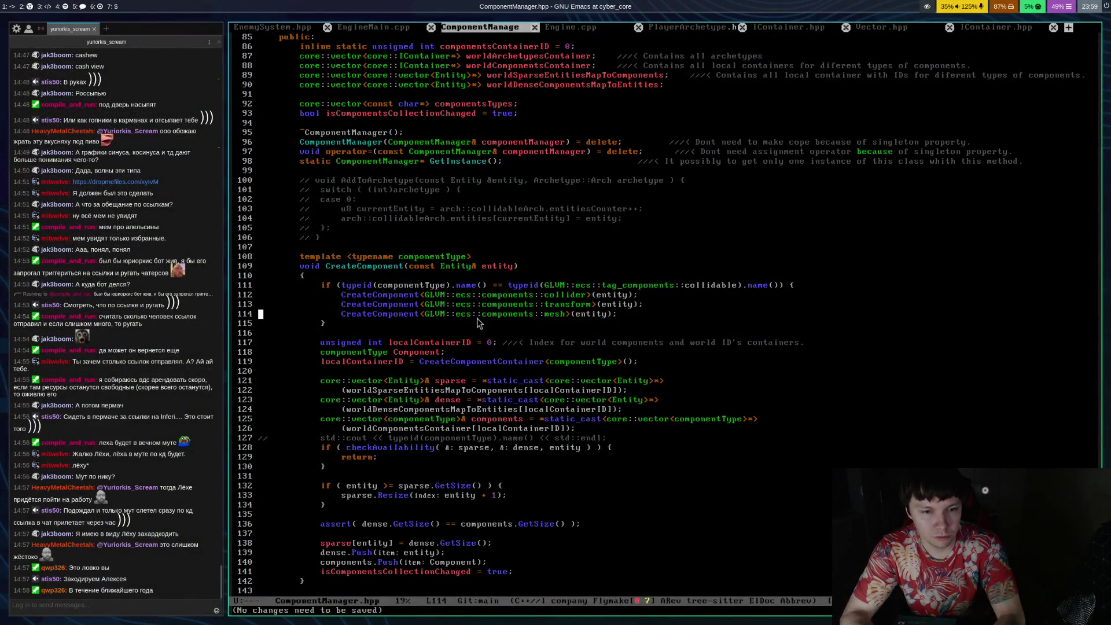
pyautogui.press('super+5')
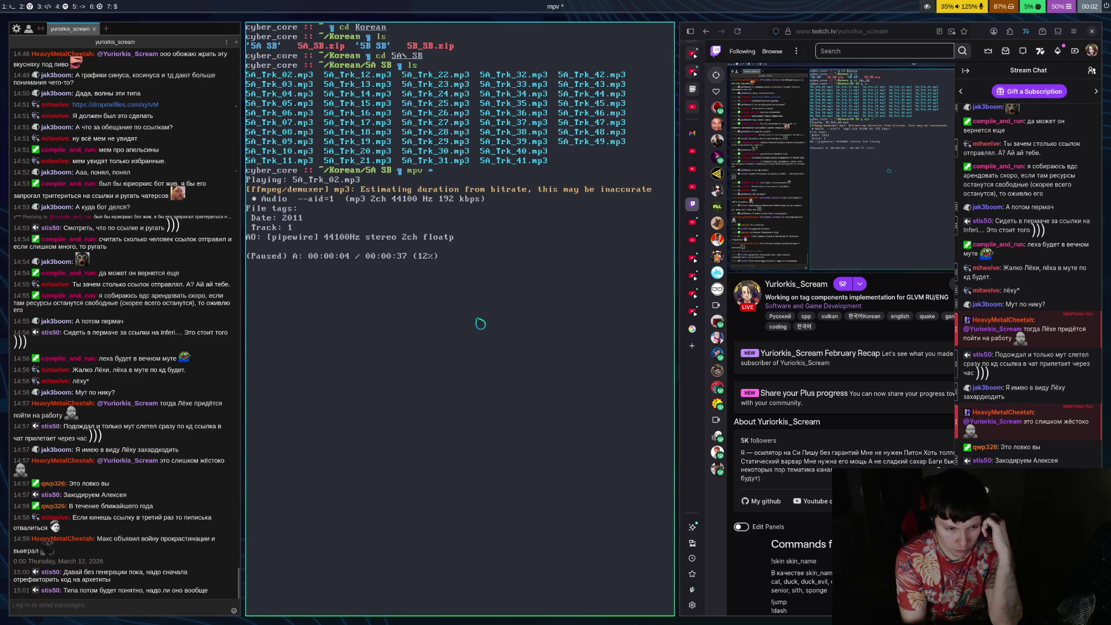
# Return to the Emacs workspace and switch to the EngineMain.cpp buffer
pyautogui.press('super+3')
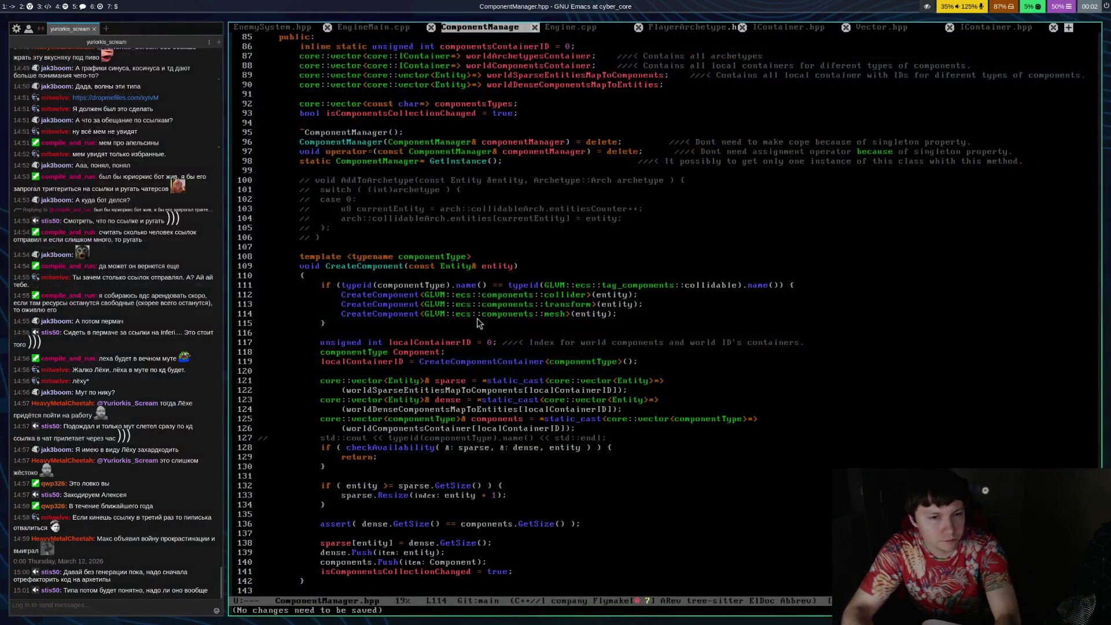
pyautogui.hotkey('ctrl', 'x')
pyautogui.press('Left')
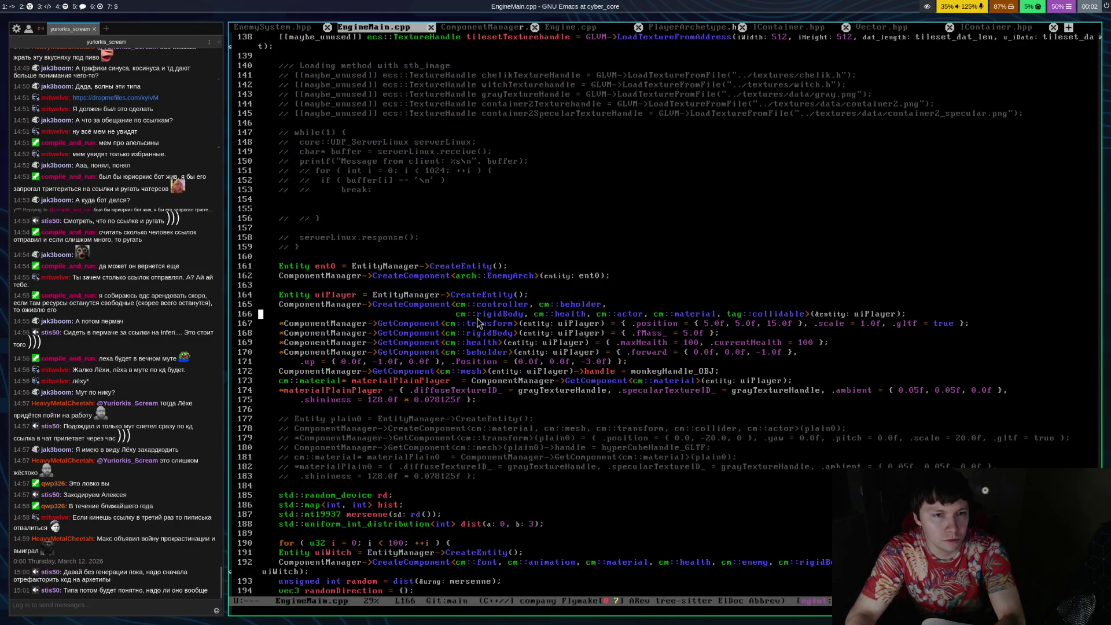
# Move point over EnemyArch, CreateComponent and ent0 on line 162 to read their signatures
pyautogui.press('Up')
pyautogui.hotkey('alt', 'f')
pyautogui.hotkey('alt', 'f')
pyautogui.hotkey('alt', 'f')
pyautogui.hotkey('alt', 'b')
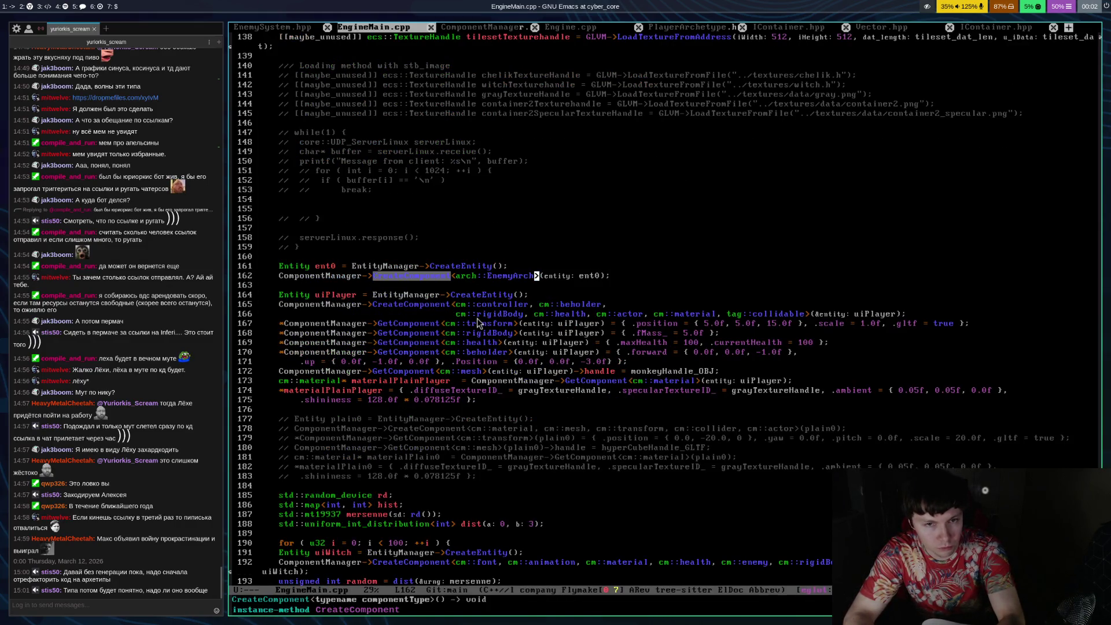
pyautogui.hotkey('alt', 'b')
pyautogui.hotkey('alt', 'b')
pyautogui.hotkey('alt', 'f')
pyautogui.hotkey('alt', 'f')
pyautogui.hotkey('alt', 'f')
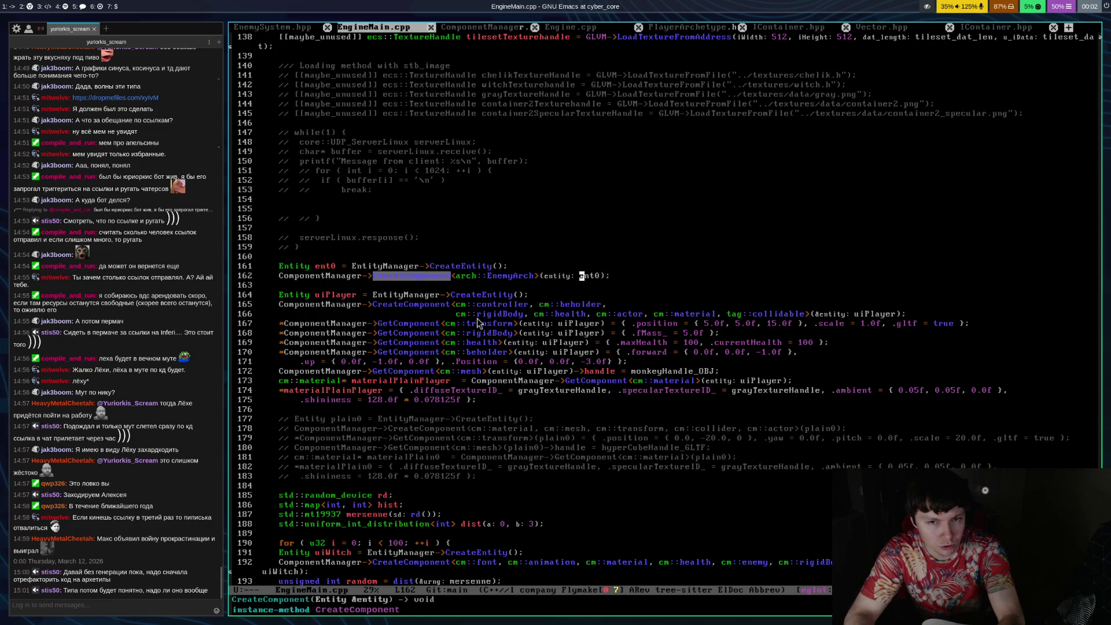
# Recheck the CreateComponent signature, then save the file and recenter around line 163
pyautogui.hotkey('alt', 'b')
pyautogui.hotkey('alt', 'b')
pyautogui.hotkey('alt', 'b')
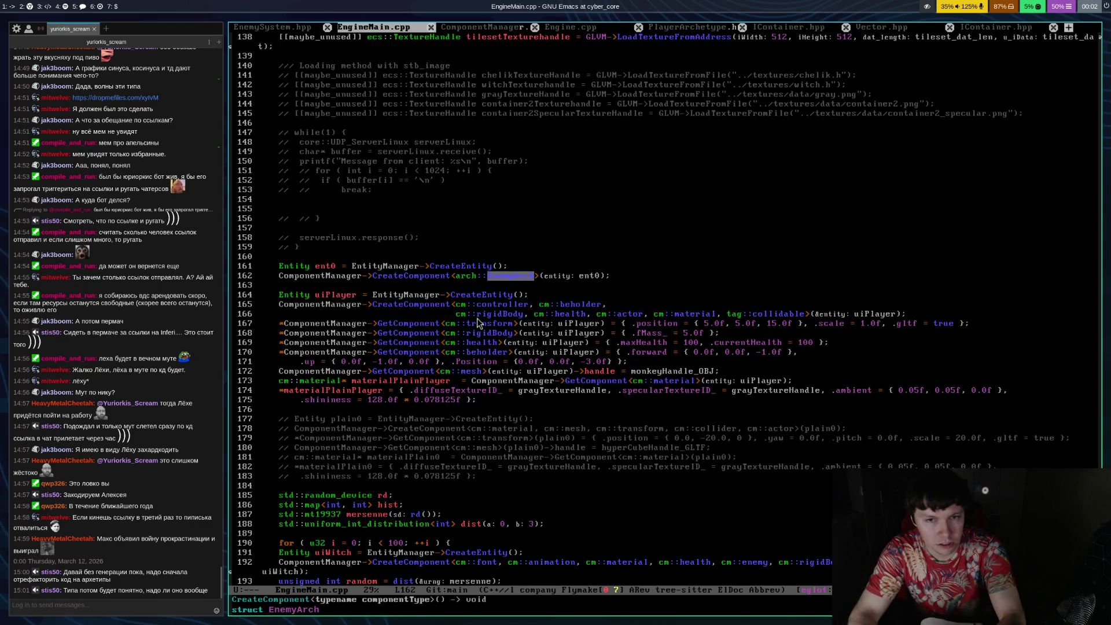
pyautogui.hotkey('alt', 'b')
pyautogui.hotkey('alt', 'b')
pyautogui.hotkey('alt', 'f')
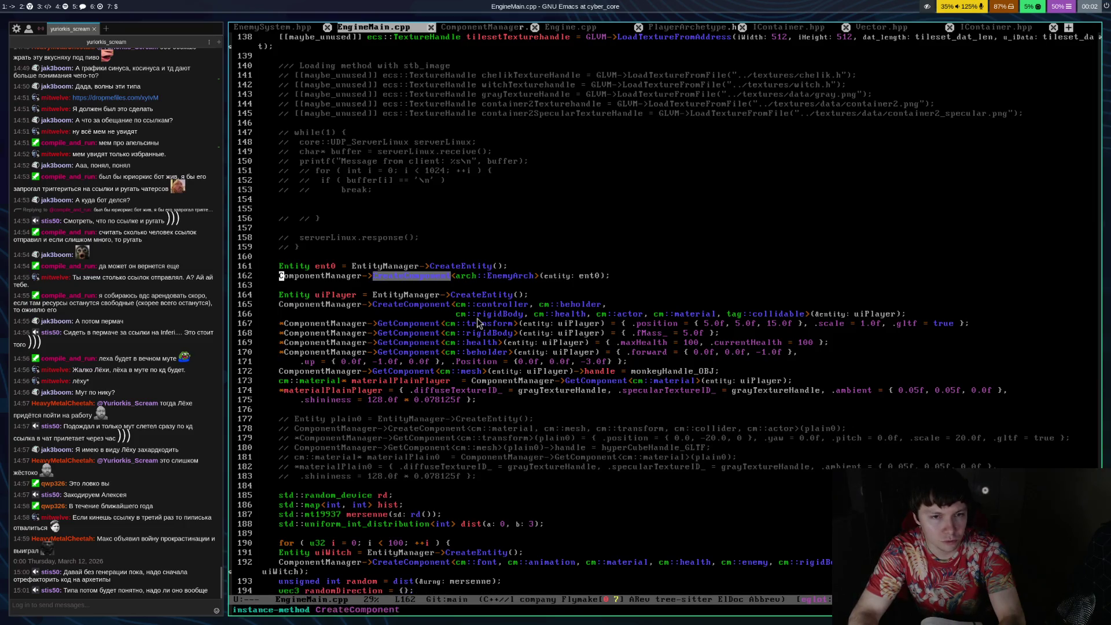
pyautogui.hotkey('ctrl', 'x')
pyautogui.hotkey('ctrl', 's')
pyautogui.press('Down')
pyautogui.hotkey('ctrl', 'l')
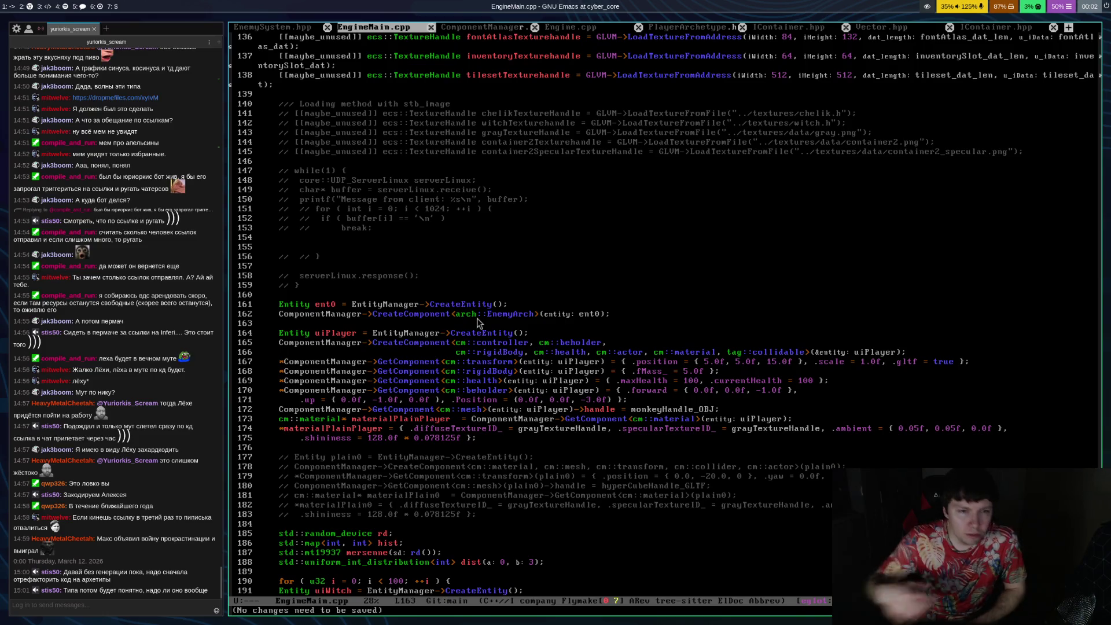
# Read the types of controller, rigidBody, beholder, health and cm on lines 165–166
pyautogui.press('Down')
pyautogui.press('Down')
pyautogui.press('Right')
pyautogui.press('Right')
pyautogui.press('Right')
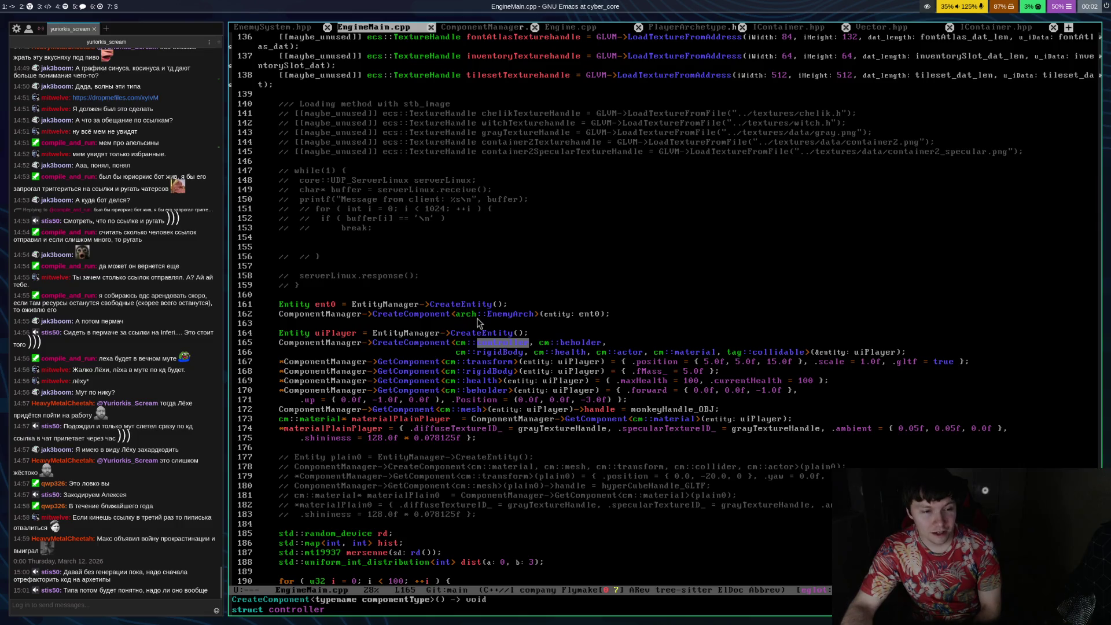
pyautogui.press('Down')
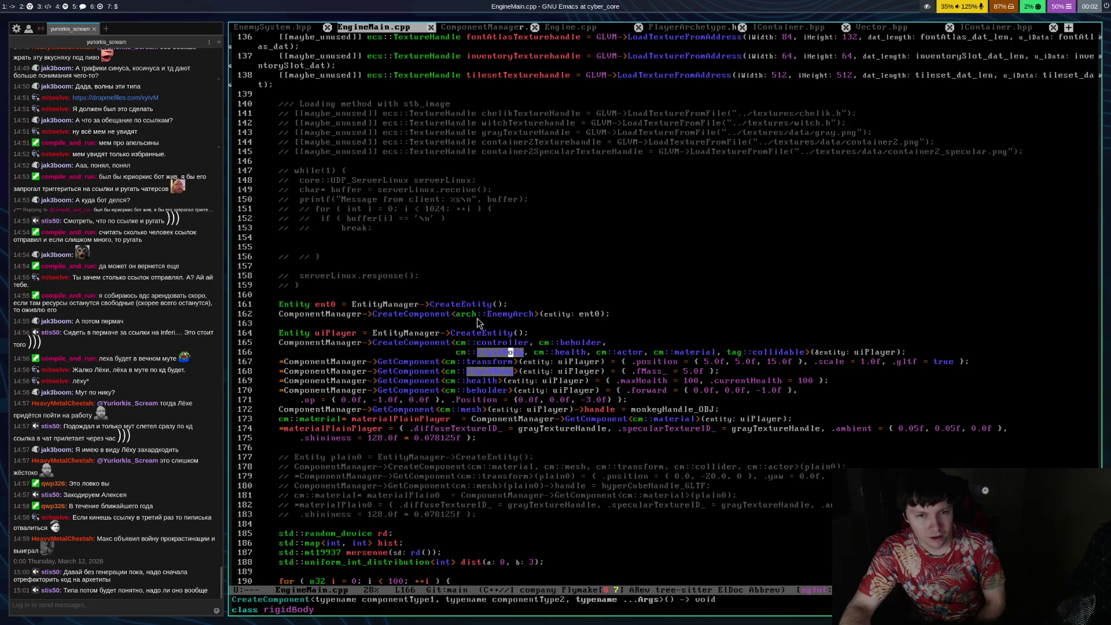
pyautogui.press('Up')
pyautogui.press('Up')
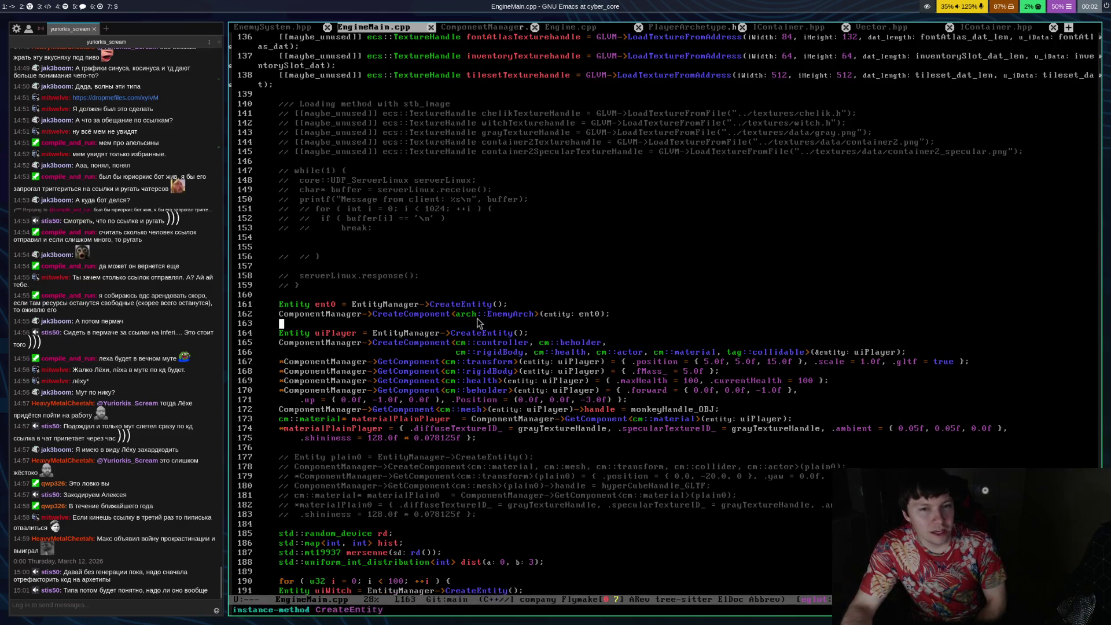
pyautogui.press('Down')
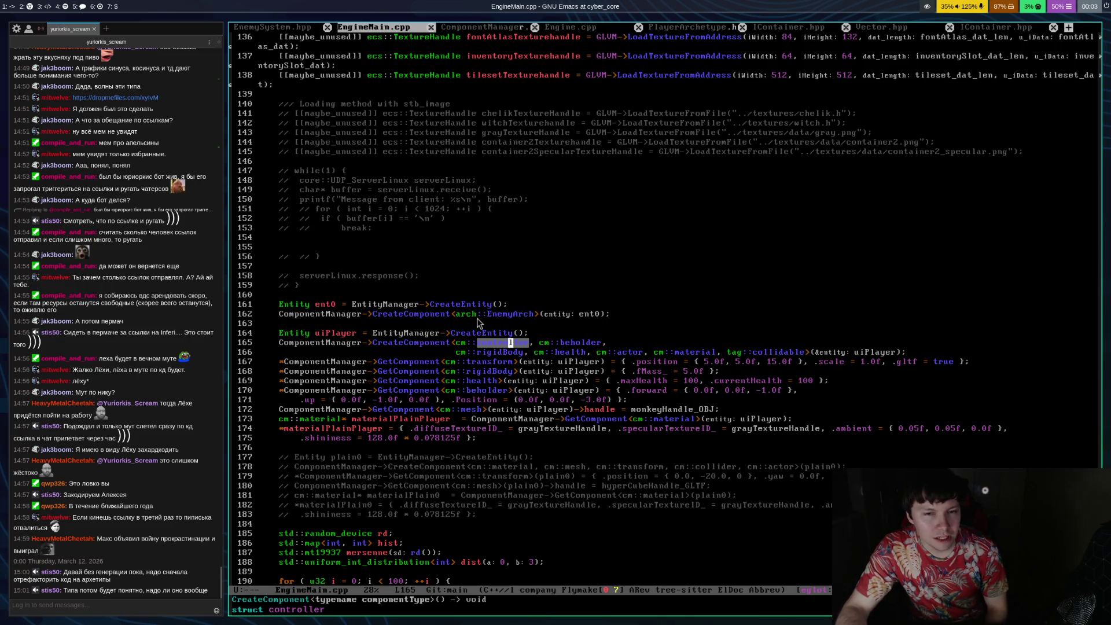
pyautogui.press('Right')
pyautogui.press('Right')
pyautogui.press('Right')
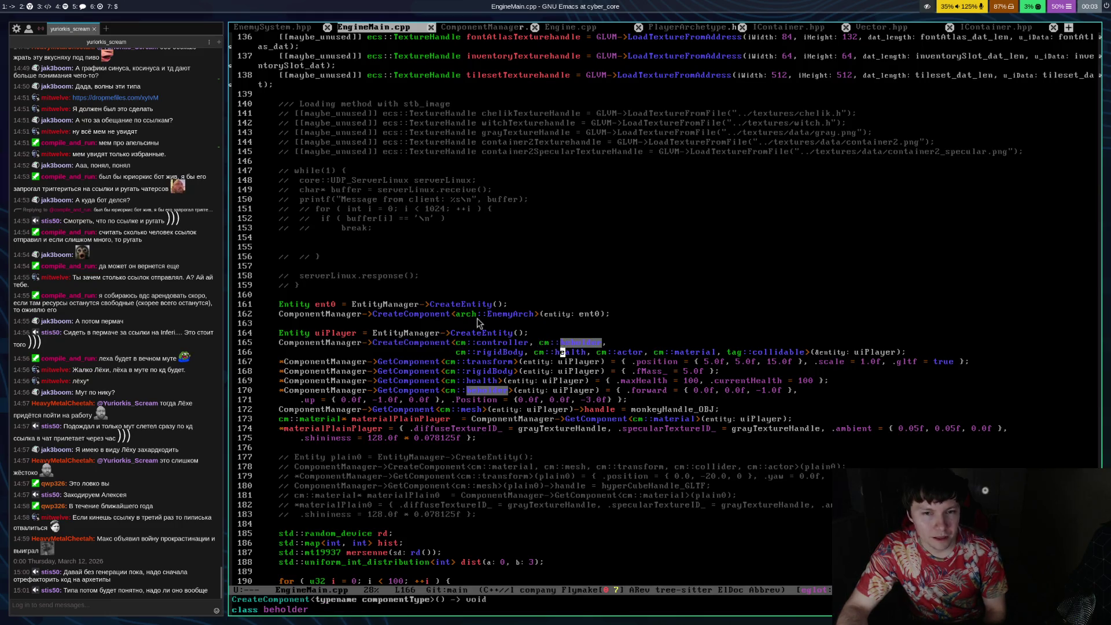
pyautogui.press('Left')
pyautogui.press('Left')
pyautogui.press('Left')
pyautogui.press('Left')
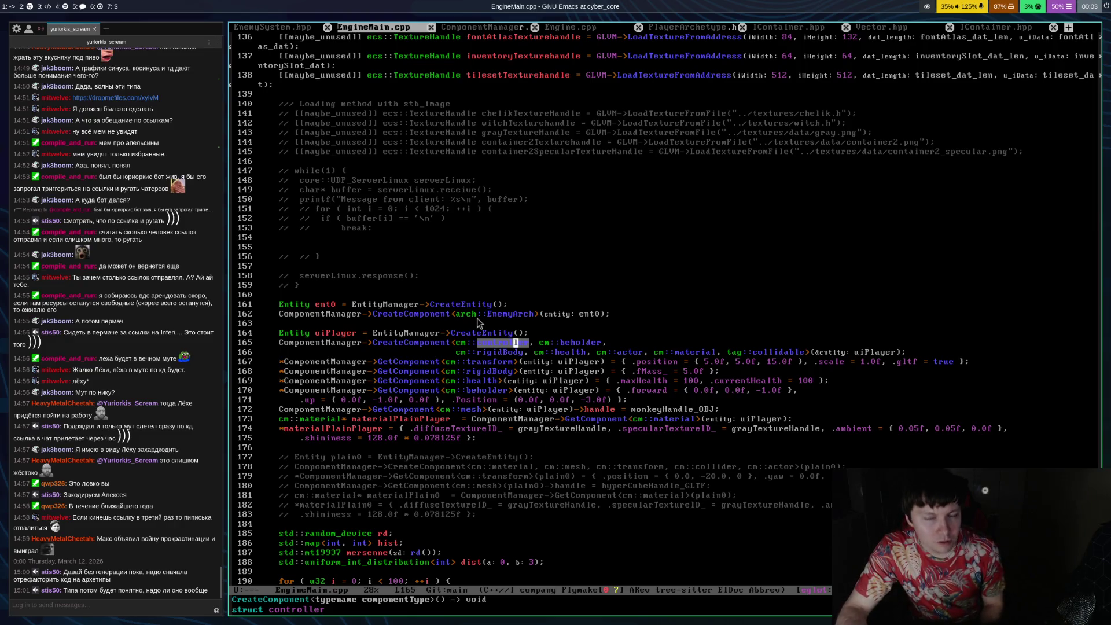
pyautogui.press('Right')
pyautogui.press('Right')
pyautogui.press('Right')
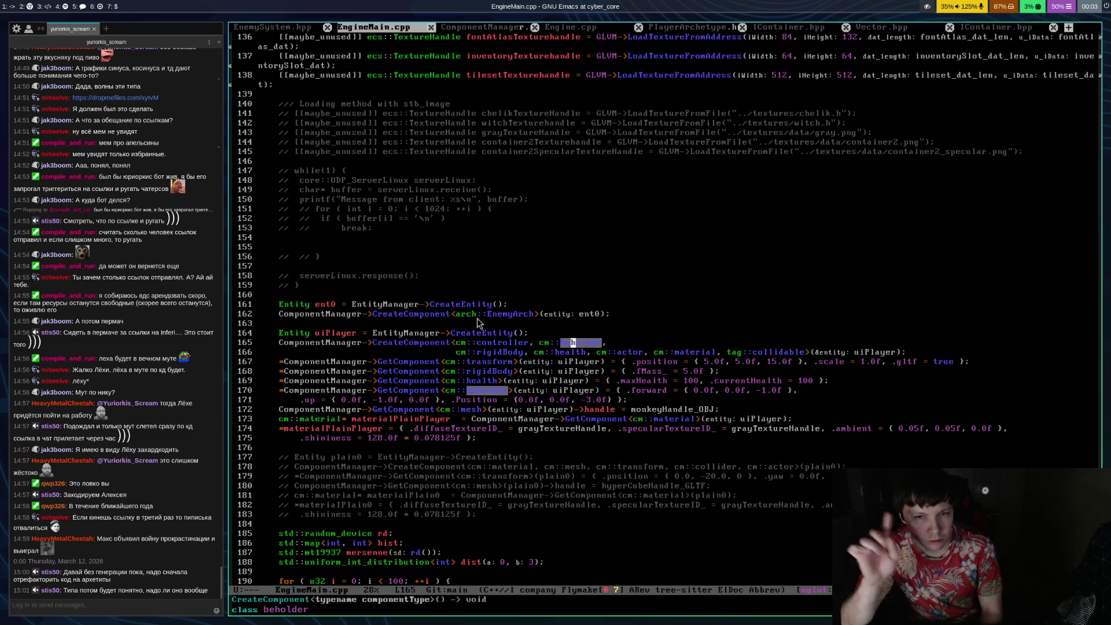
pyautogui.press('Down')
pyautogui.press('Up')
pyautogui.press('Left')
pyautogui.press('Left')
pyautogui.press('Left')
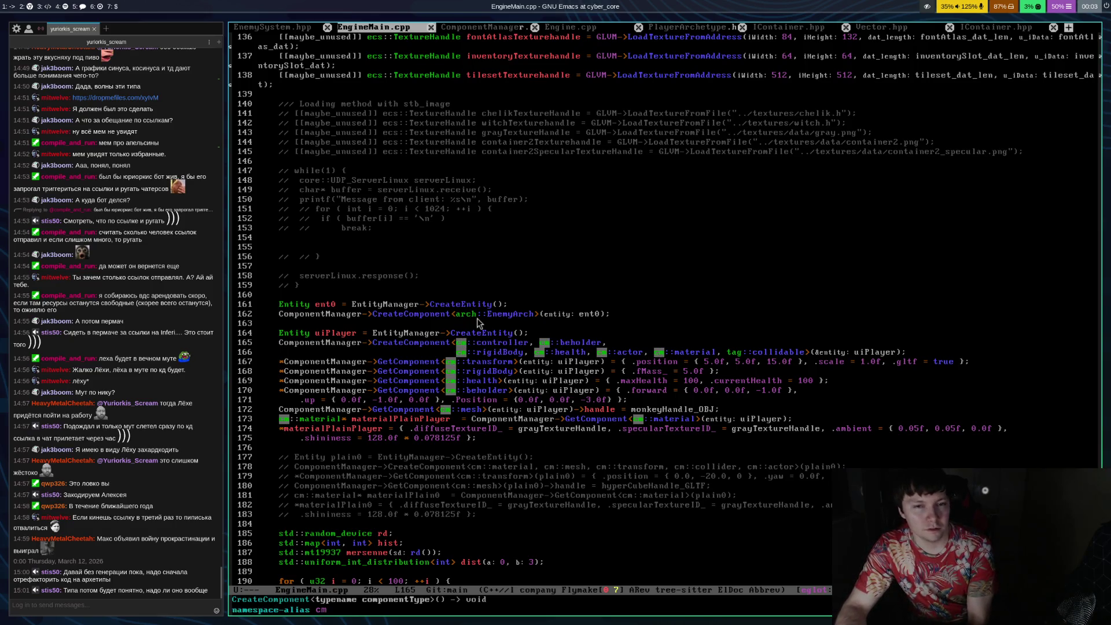
pyautogui.press('Down')
pyautogui.press('Up')
pyautogui.press('Up')
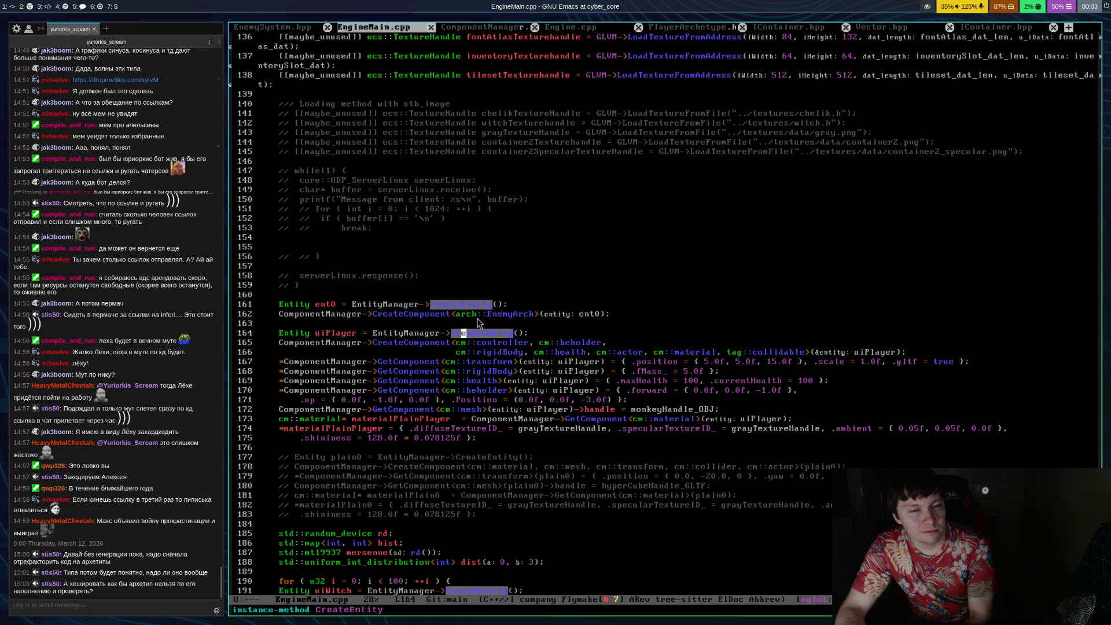
pyautogui.press('Up')
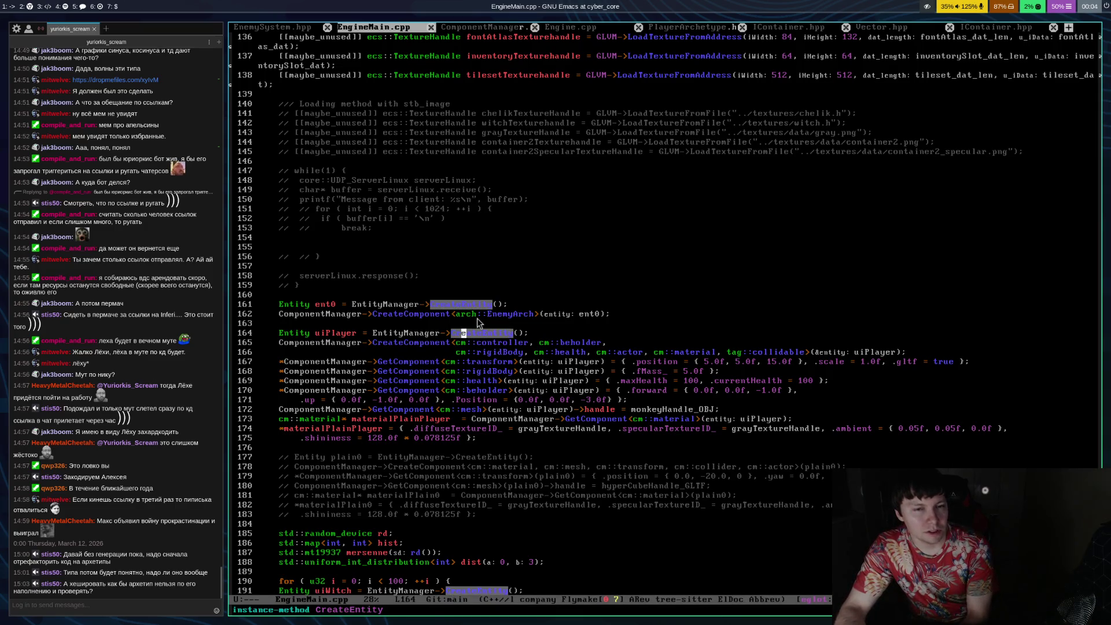
pyautogui.press('Down')
pyautogui.press('Down')
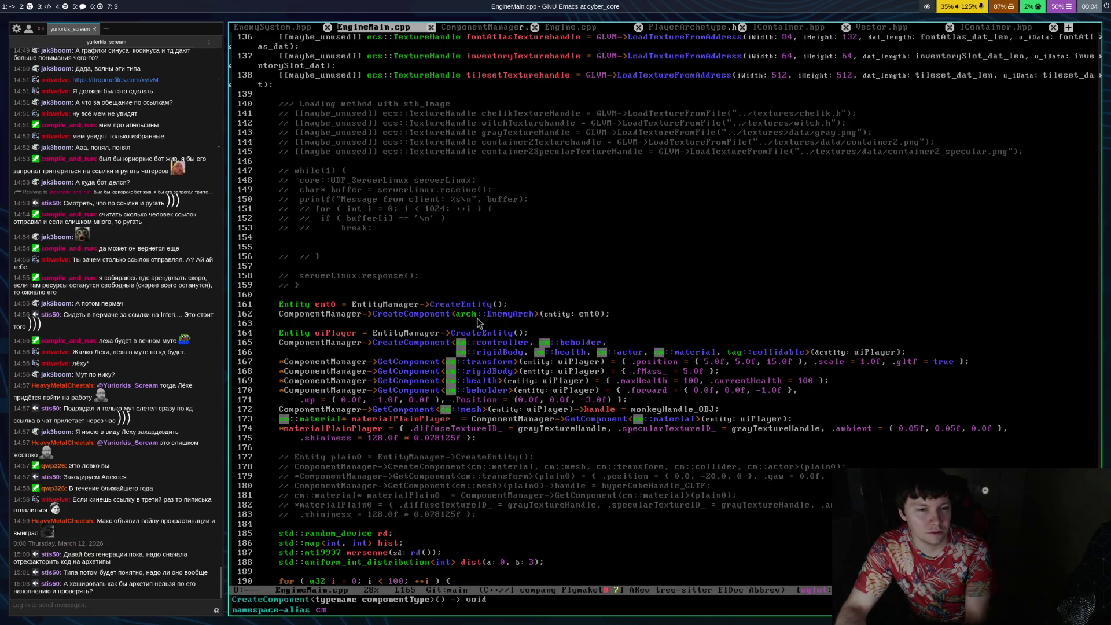
pyautogui.press('Up')
pyautogui.press('Up')
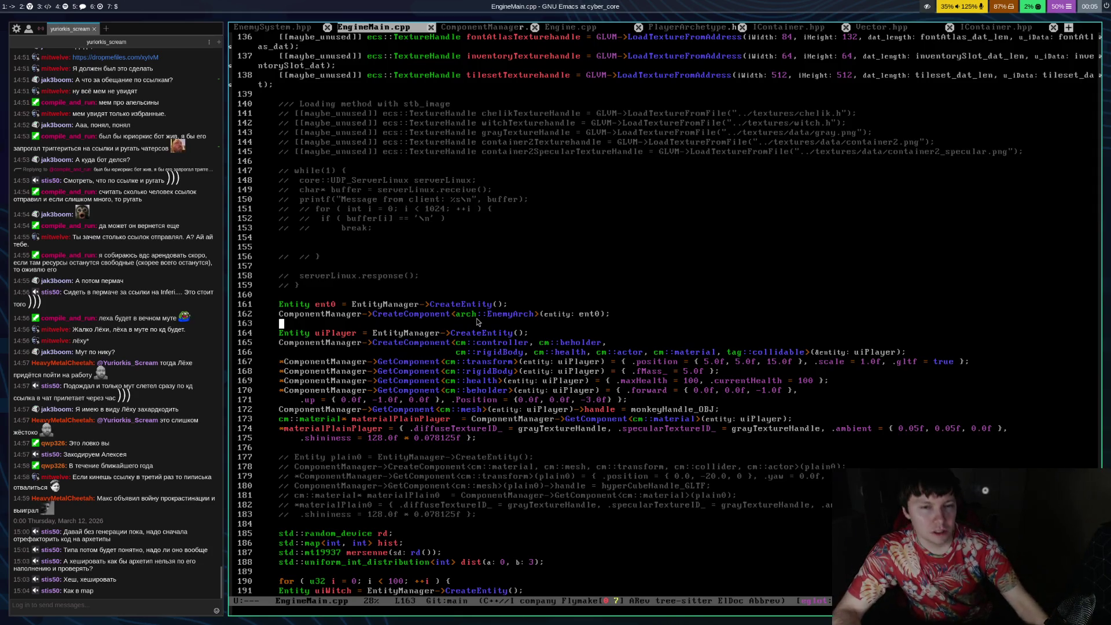
pyautogui.hotkey('ctrl', 'n')
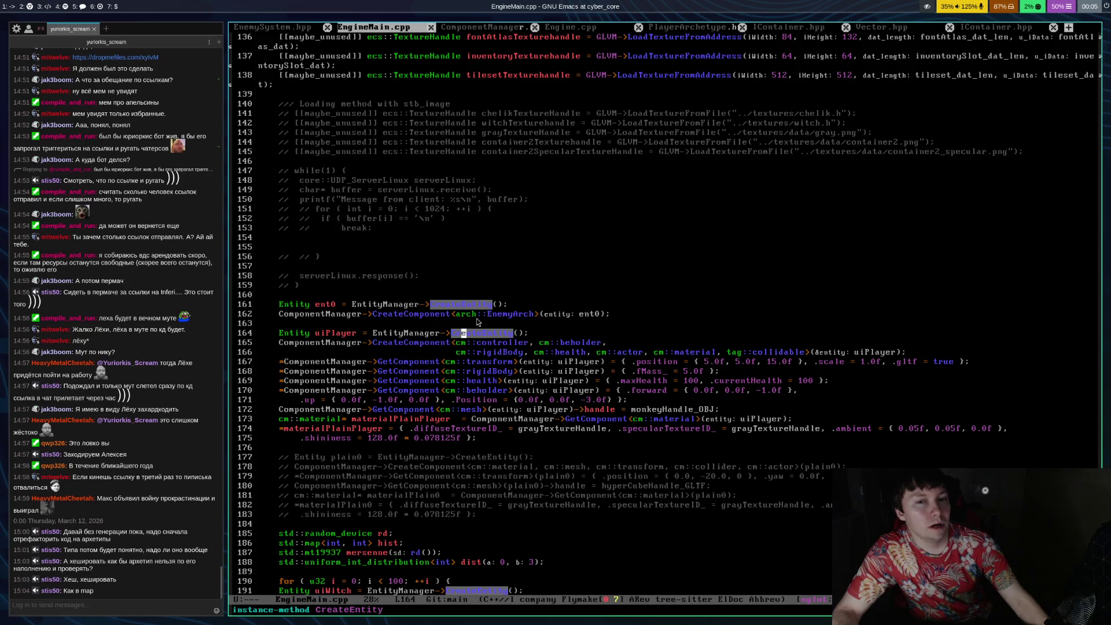
# Read the CreateComponent signature and cm alias on lines 164–166, then identify controller as a struct
pyautogui.hotkey('ctrl', 'n')
pyautogui.hotkey('ctrl', 'n')
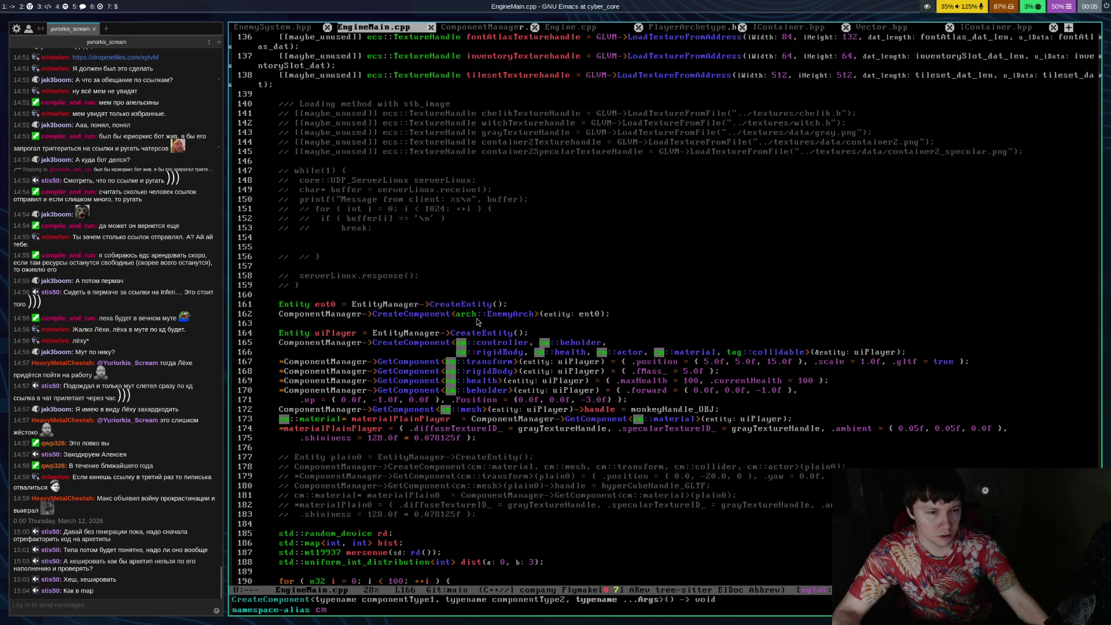
pyautogui.hotkey('ctrl', 'p')
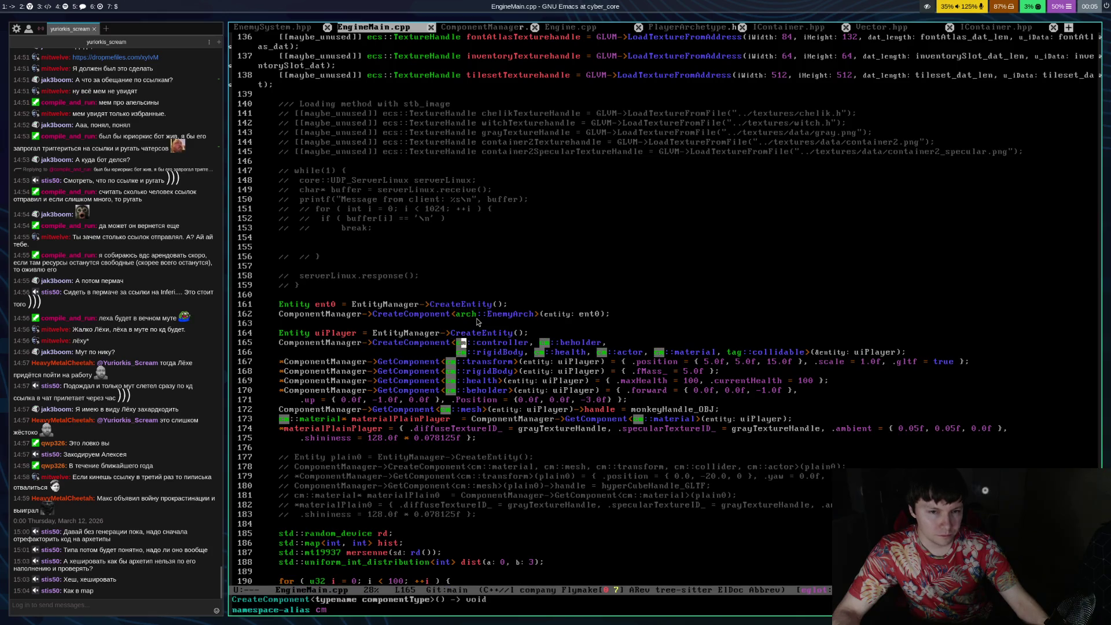
pyautogui.hotkey('ctrl', 'f')
pyautogui.hotkey('ctrl', 'f')
pyautogui.hotkey('ctrl', 'f')
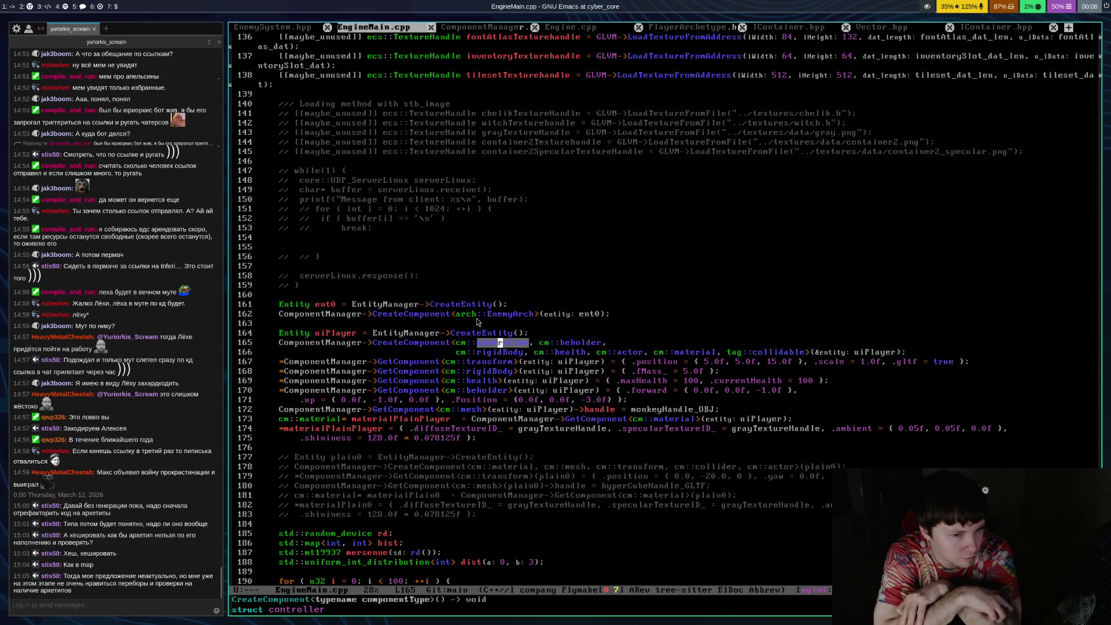
pyautogui.press('Down')
pyautogui.press('Right')
pyautogui.press('Right')
pyautogui.press('Right')
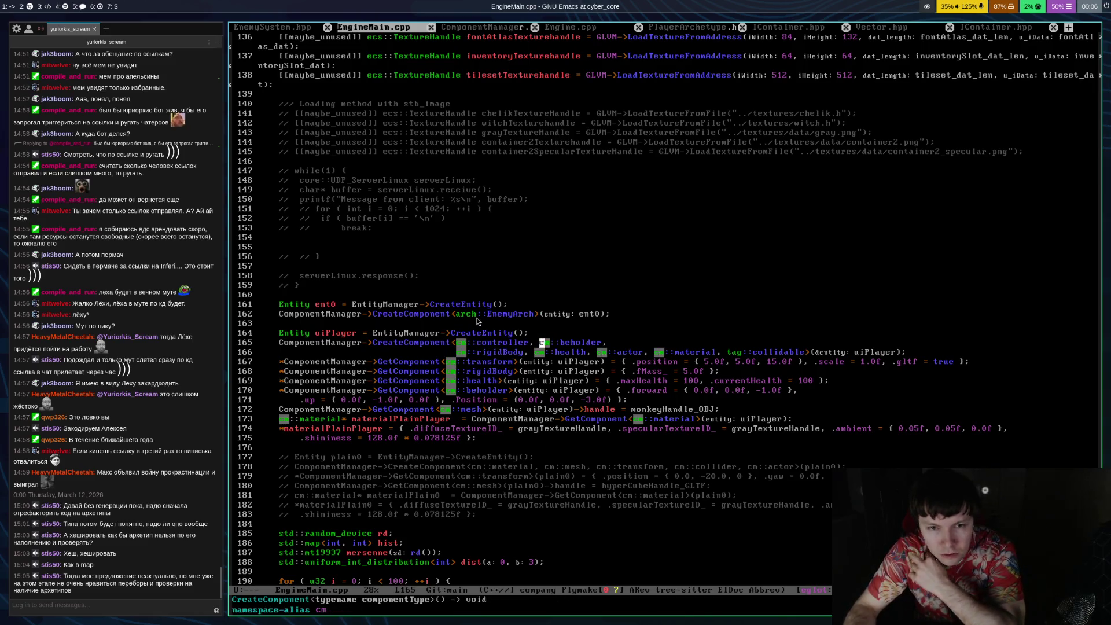
pyautogui.press('Left')
pyautogui.press('Left')
pyautogui.press('Left')
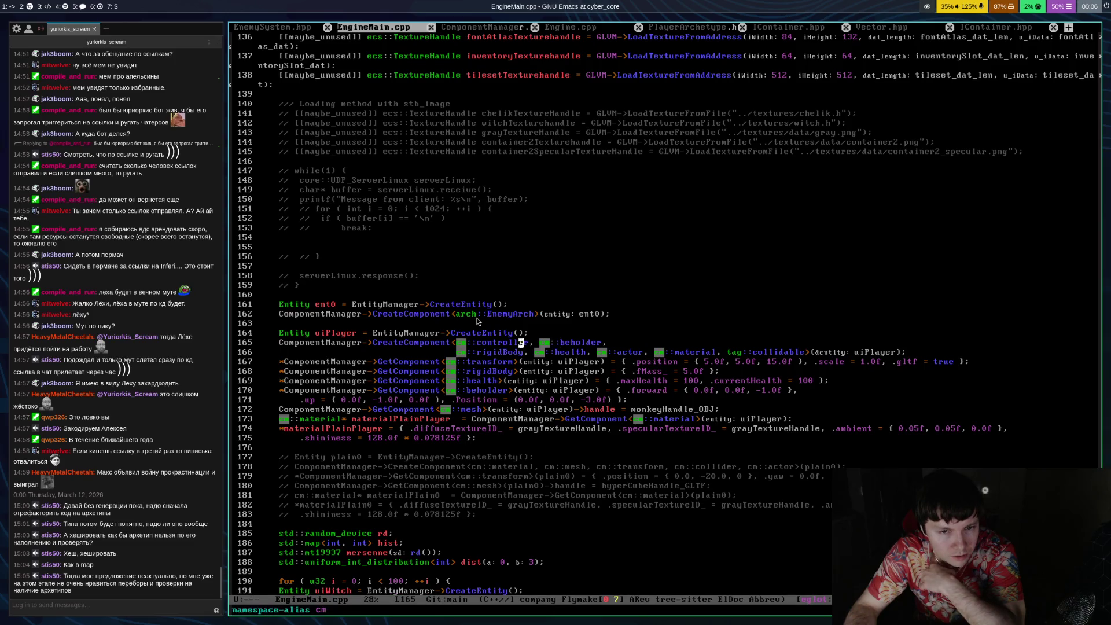
pyautogui.press('Down')
pyautogui.press('Right')
pyautogui.press('Right')
pyautogui.press('Right')
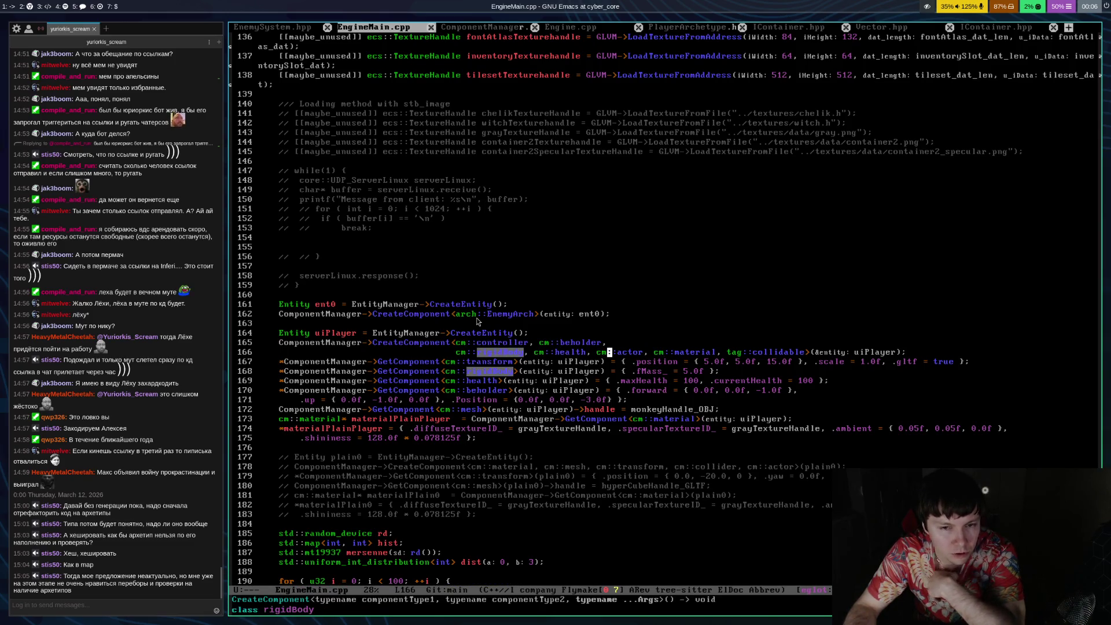
pyautogui.press('Left')
pyautogui.press('Left')
pyautogui.press('Left')
pyautogui.press('Up')
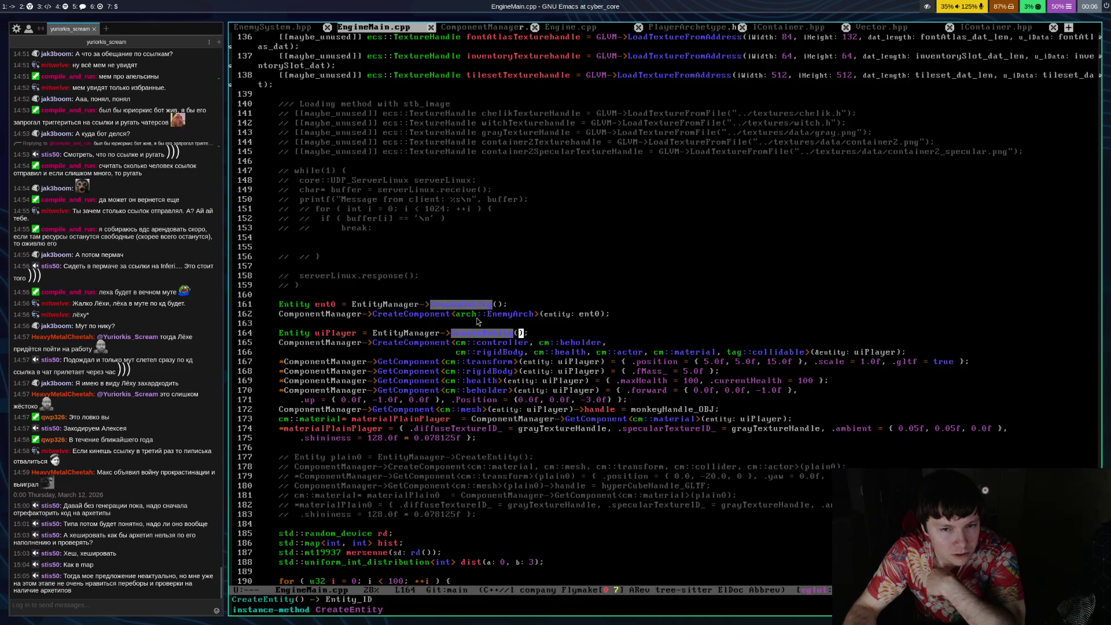
pyautogui.press('Right')
pyautogui.press('Right')
pyautogui.press('Right')
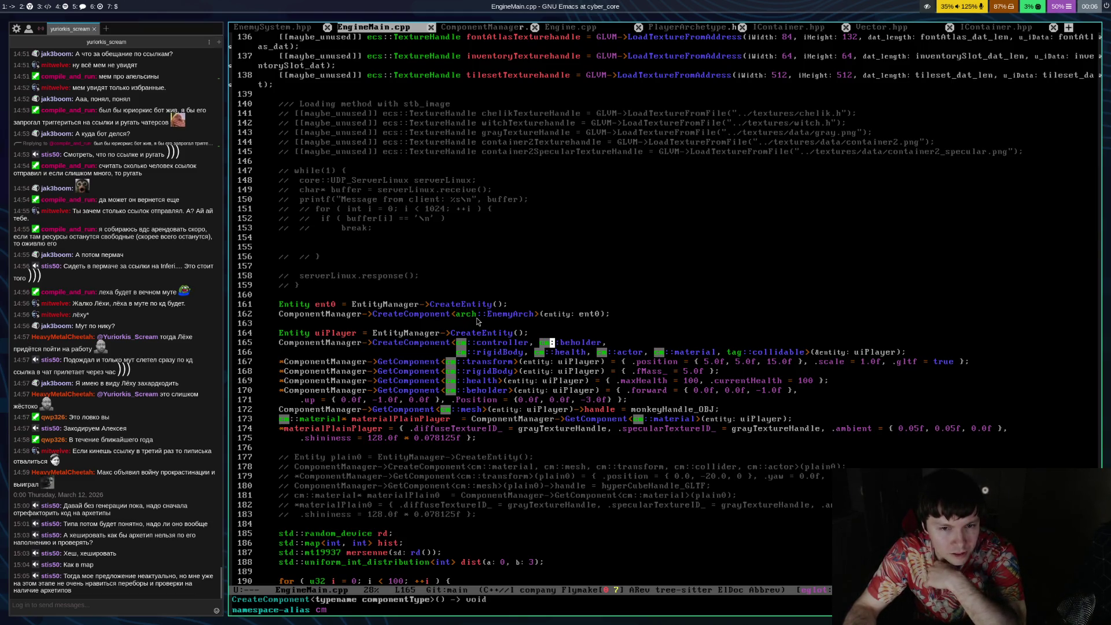
pyautogui.press('Up')
pyautogui.press('Down')
pyautogui.hotkey('alt', 'f')
pyautogui.hotkey('alt', 'f')
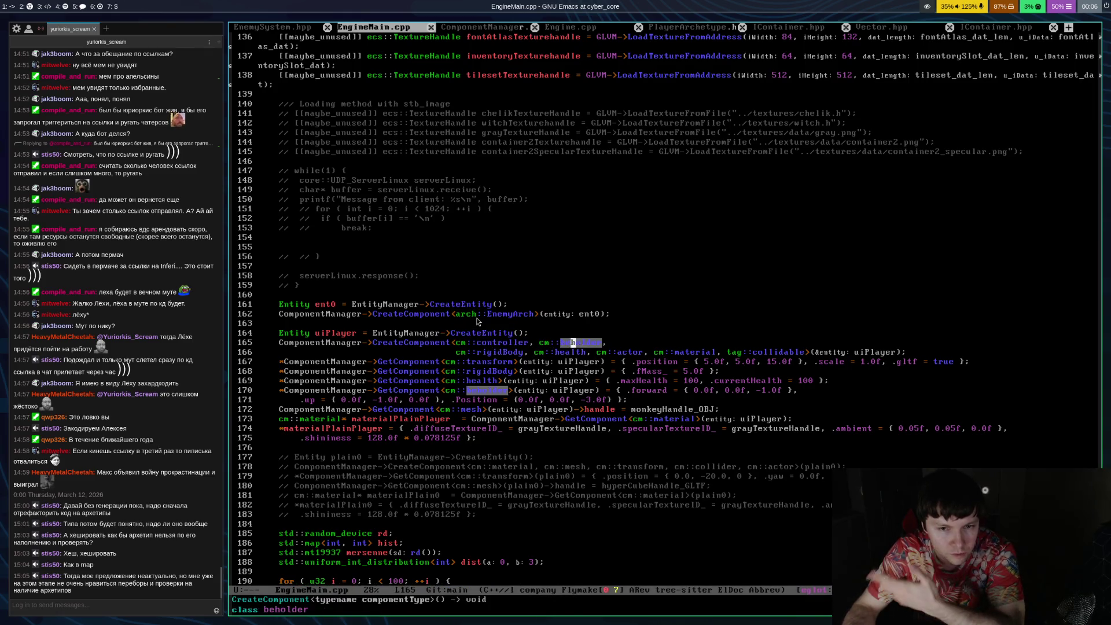
pyautogui.press('Down')
pyautogui.press('Up')
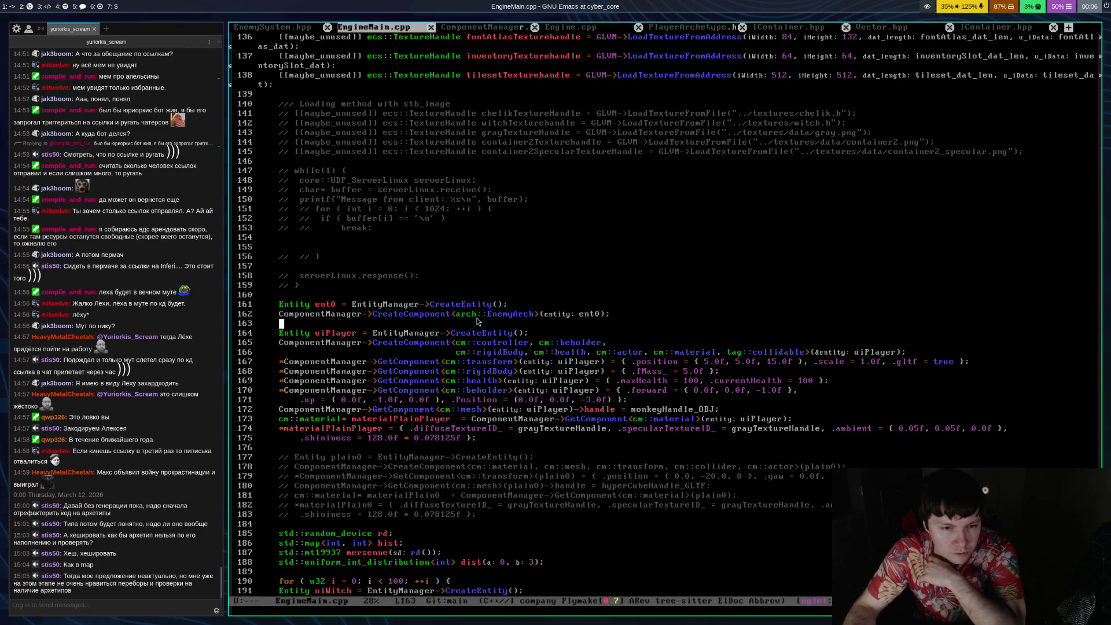
pyautogui.hotkey('alt', 'b')
pyautogui.hotkey('alt', 'b')
pyautogui.hotkey('alt', 'b')
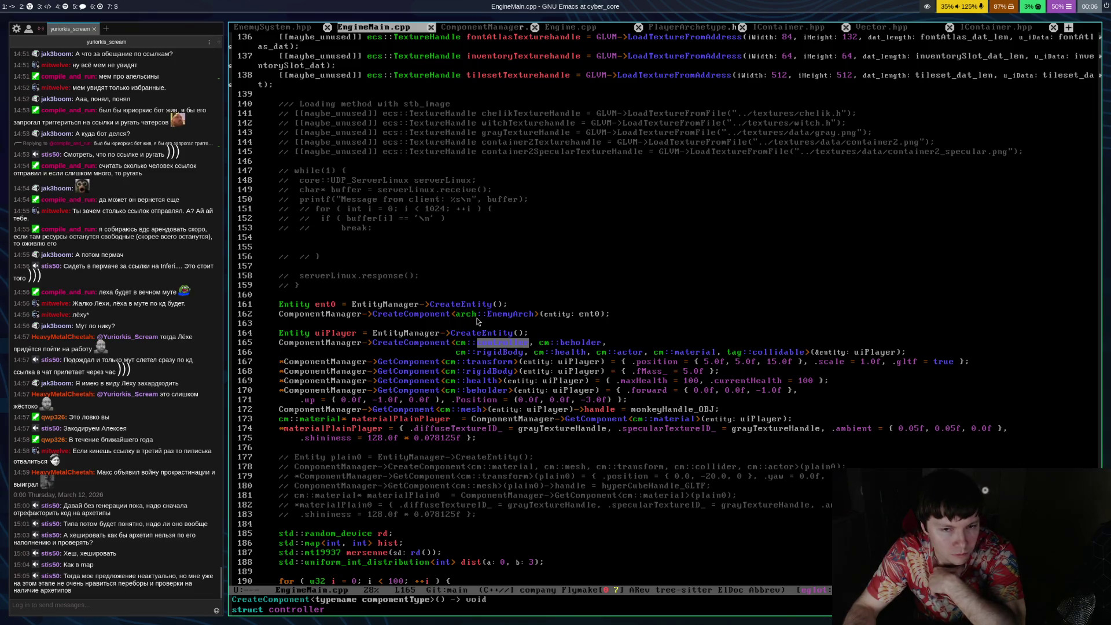
pyautogui.press('Left')
pyautogui.press('Left')
pyautogui.press('Down')
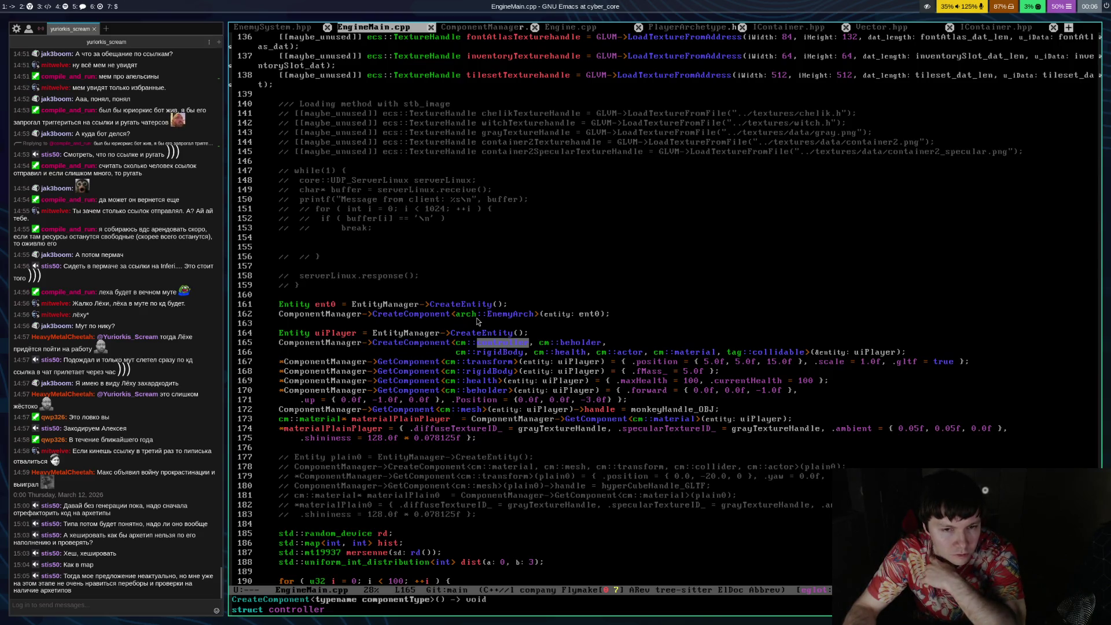
pyautogui.press('Up')
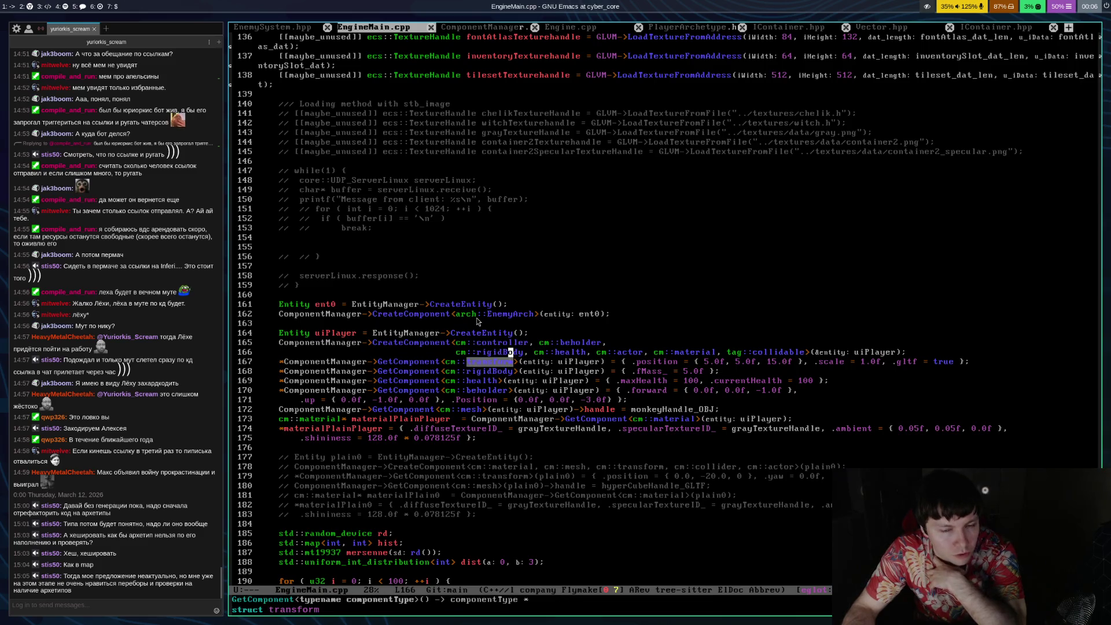
pyautogui.press('Down')
pyautogui.press('Right')
pyautogui.press('Right')
pyautogui.press('Right')
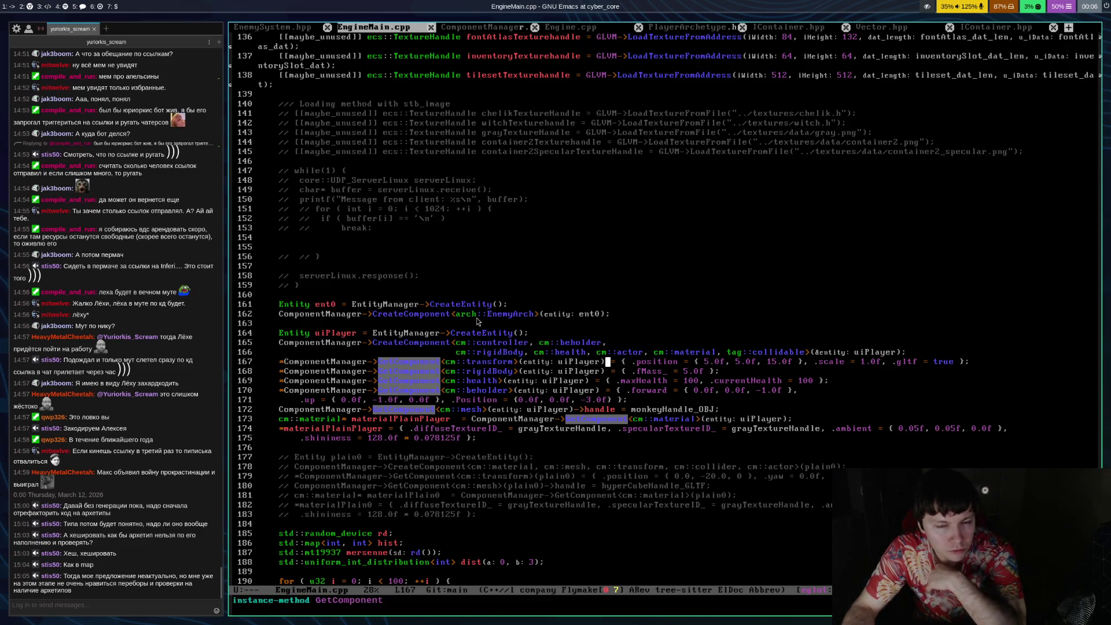
pyautogui.press('Up')
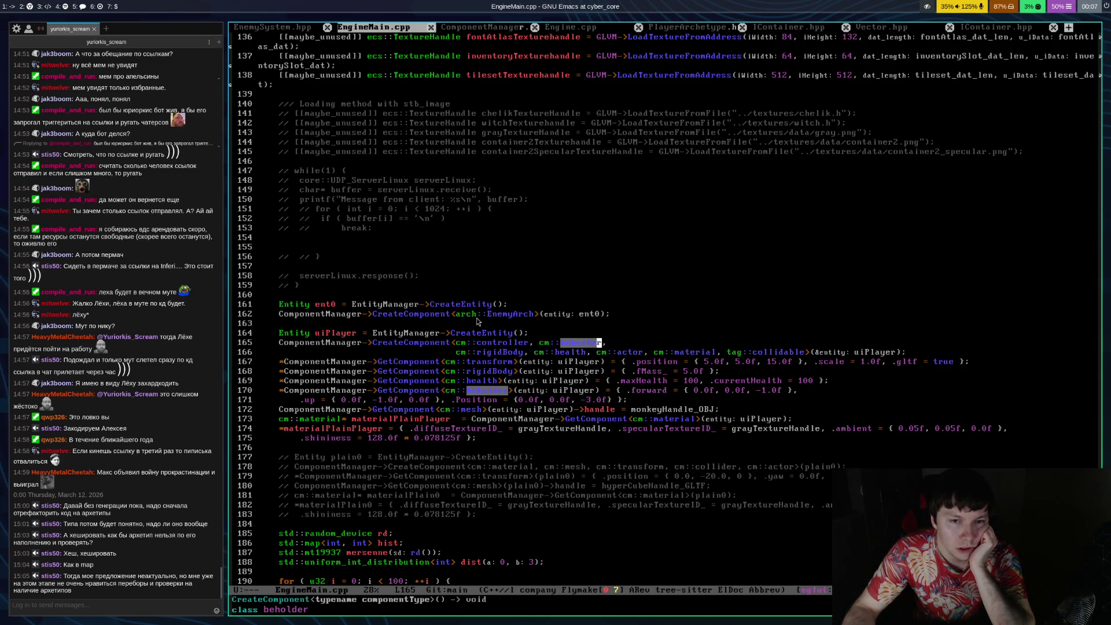
pyautogui.press('Left')
pyautogui.press('Left')
pyautogui.press('Left')
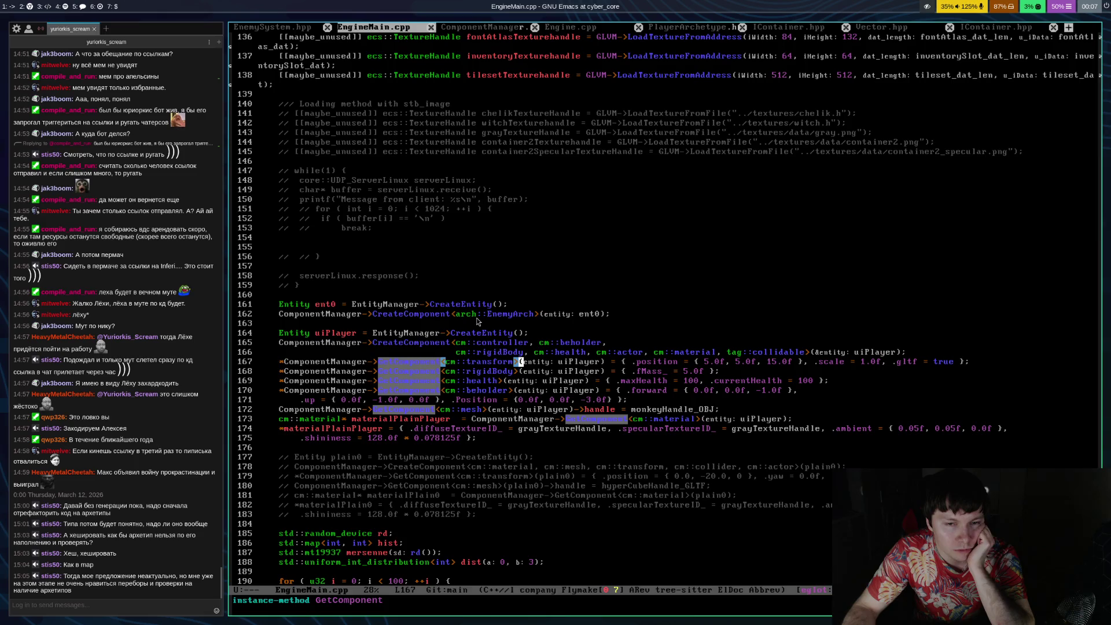
pyautogui.press('Down')
pyautogui.press('Down')
pyautogui.press('Down')
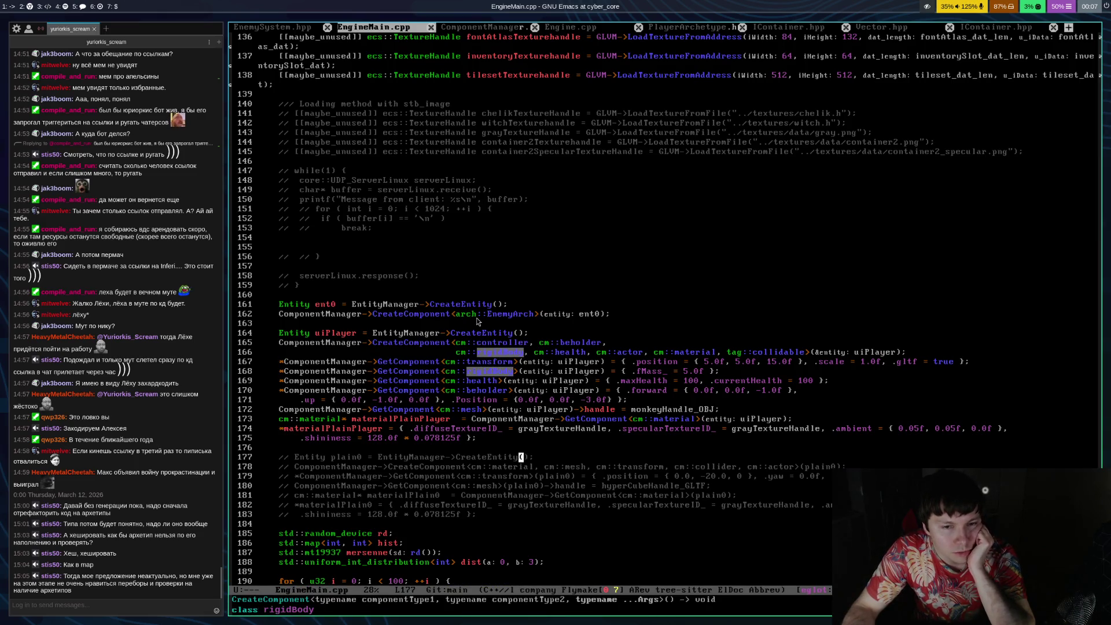
pyautogui.press('Up')
pyautogui.press('Up')
pyautogui.press('Up')
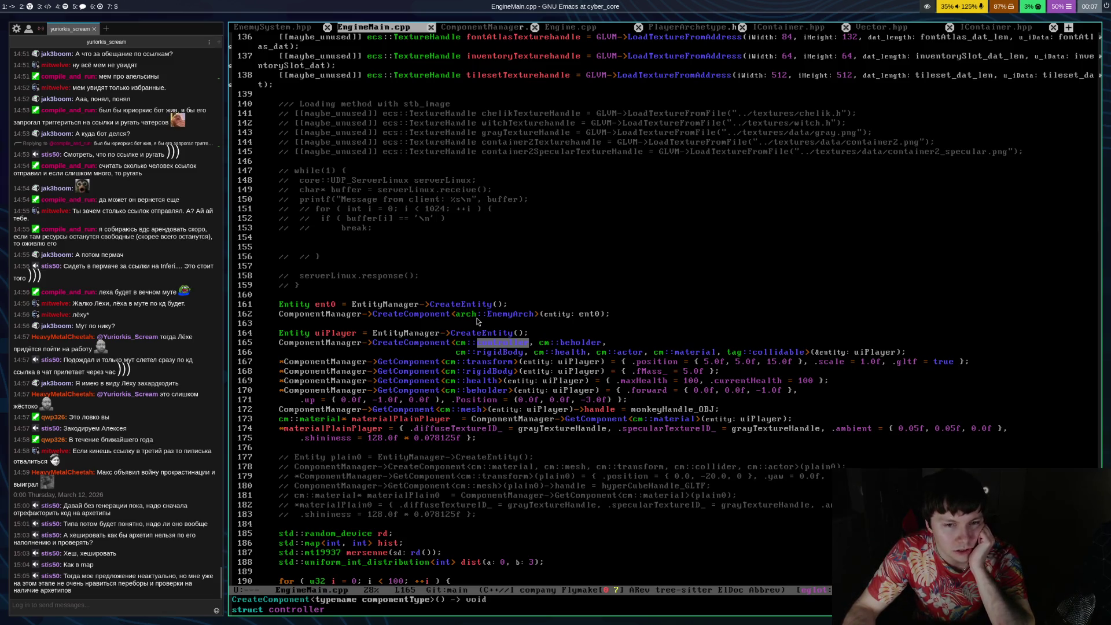
pyautogui.press('Up')
pyautogui.press('Up')
pyautogui.press('Up')
pyautogui.press('Down')
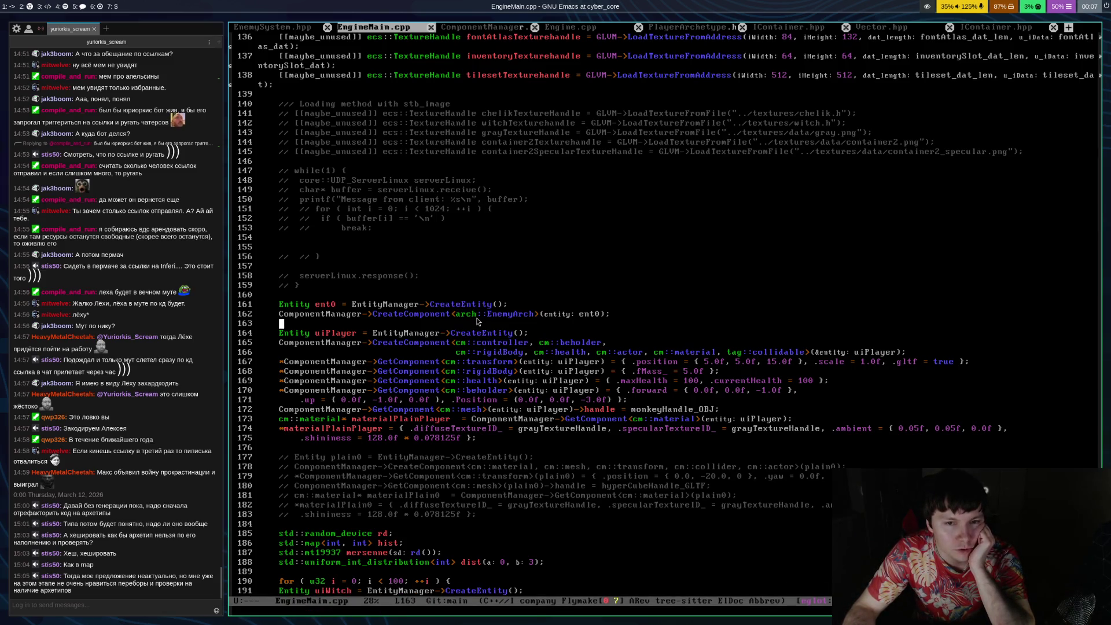
pyautogui.press('Up')
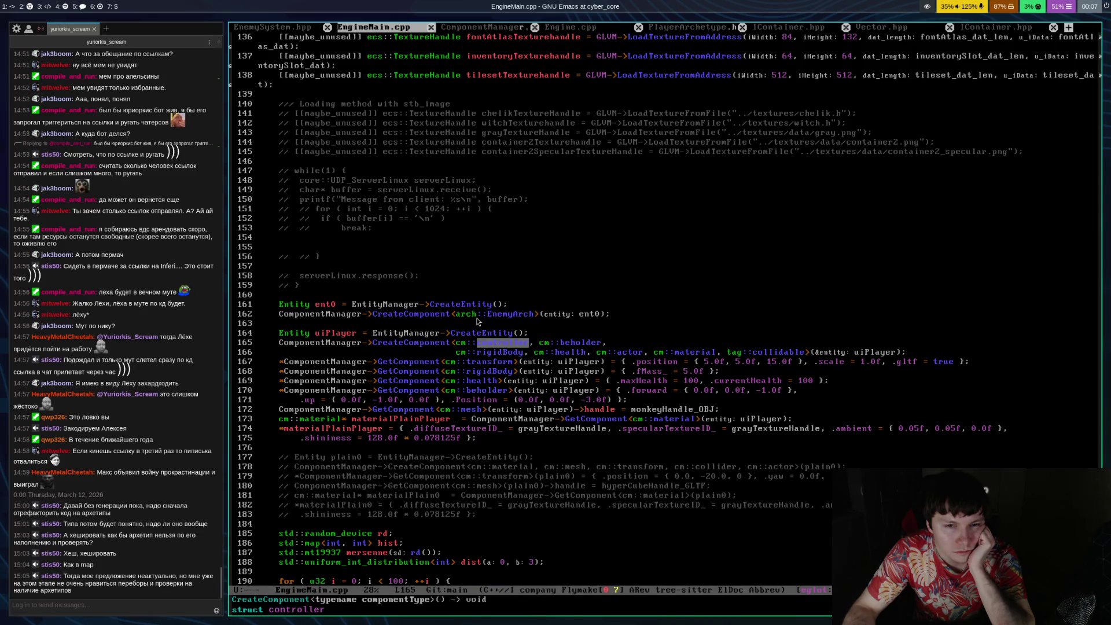
pyautogui.press('Down')
pyautogui.press('Down')
pyautogui.press('Down')
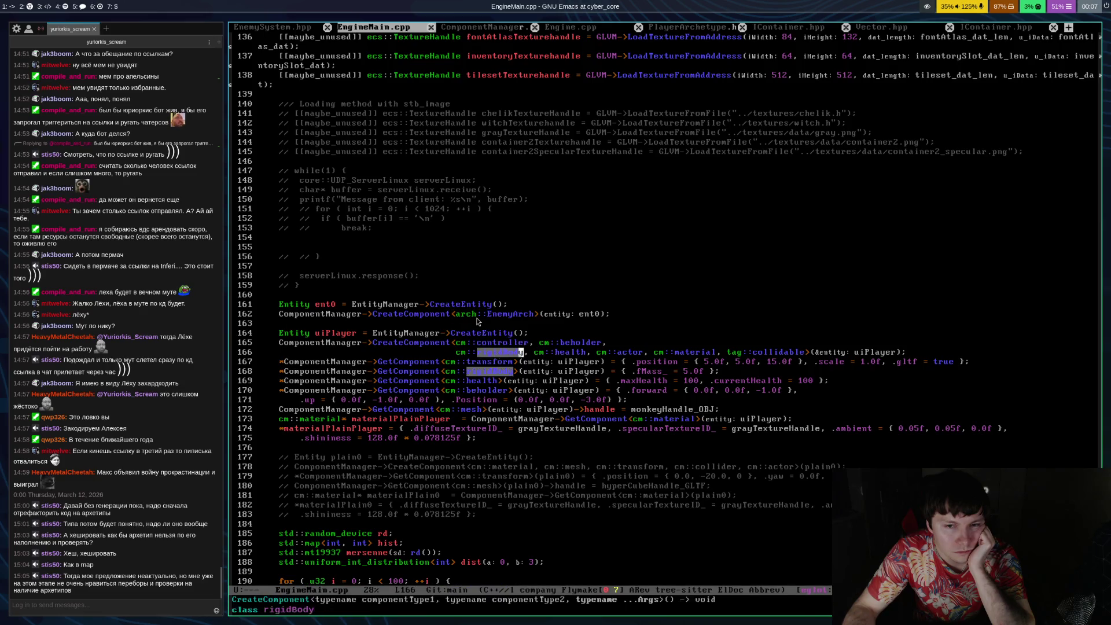
pyautogui.press('Up')
pyautogui.press('Up')
pyautogui.press('Up')
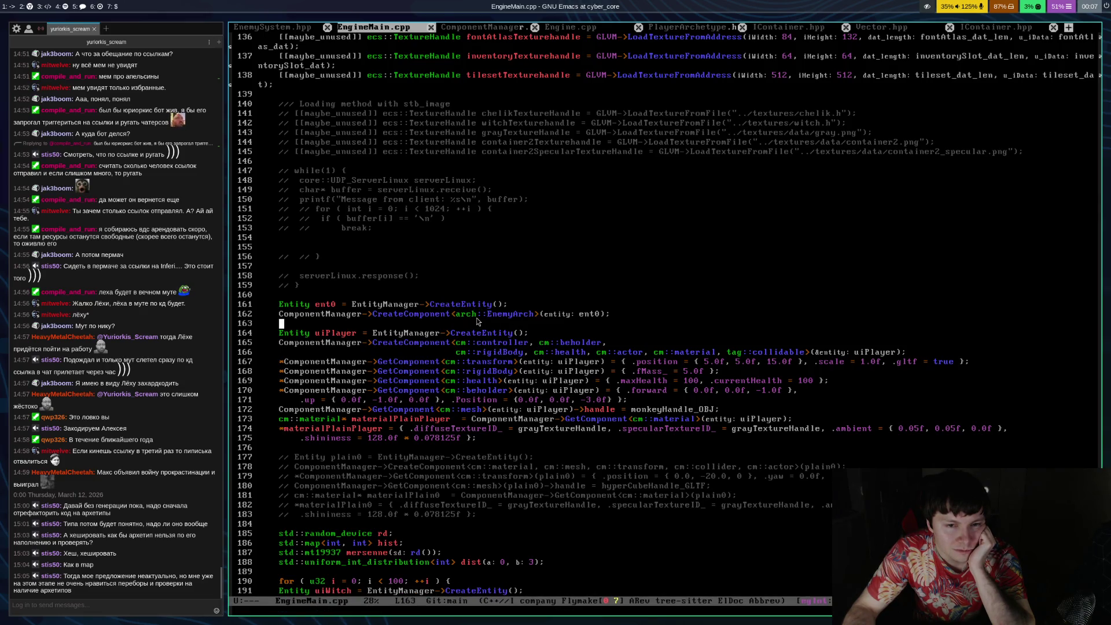
pyautogui.press('Down')
pyautogui.press('Down')
pyautogui.press('Down')
pyautogui.press('Up')
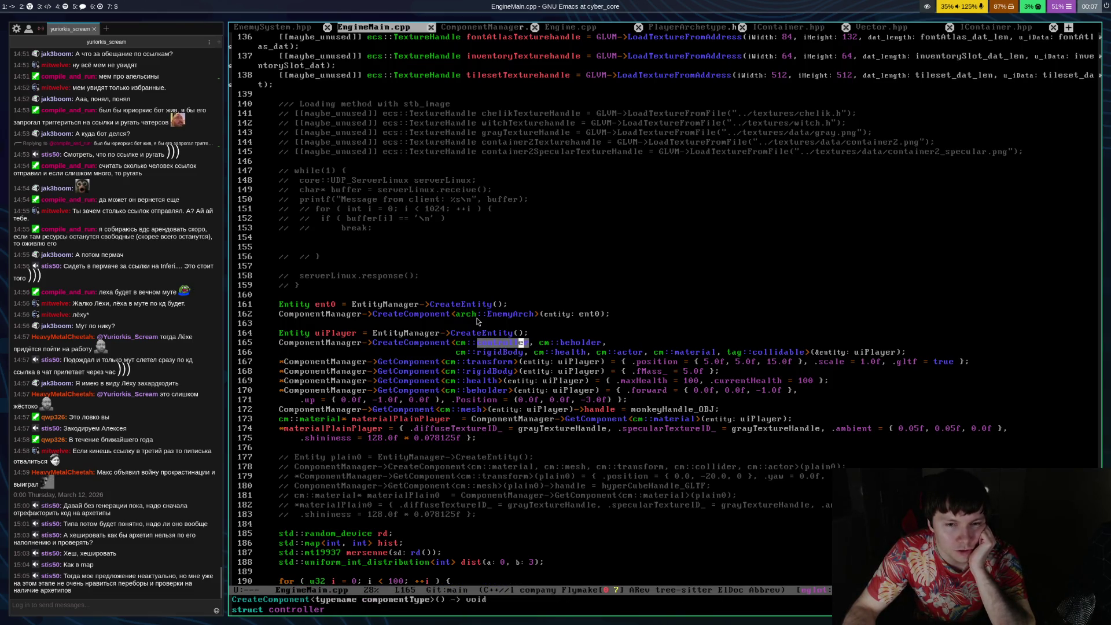
pyautogui.press('w')
pyautogui.press('w')
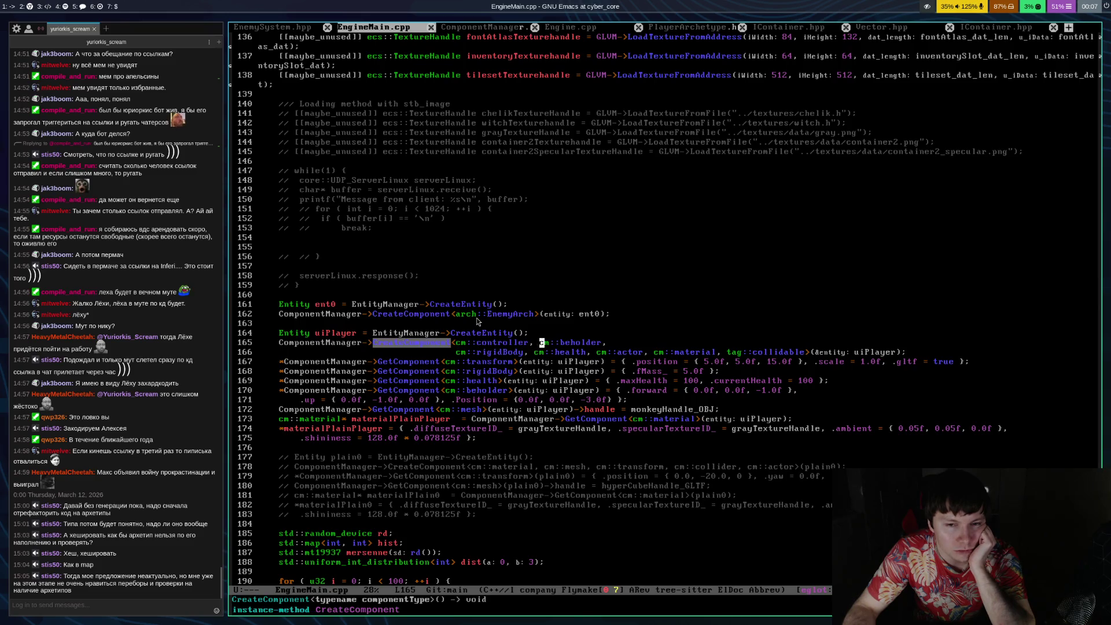
pyautogui.press('w')
pyautogui.press('j')
pyautogui.press('w')
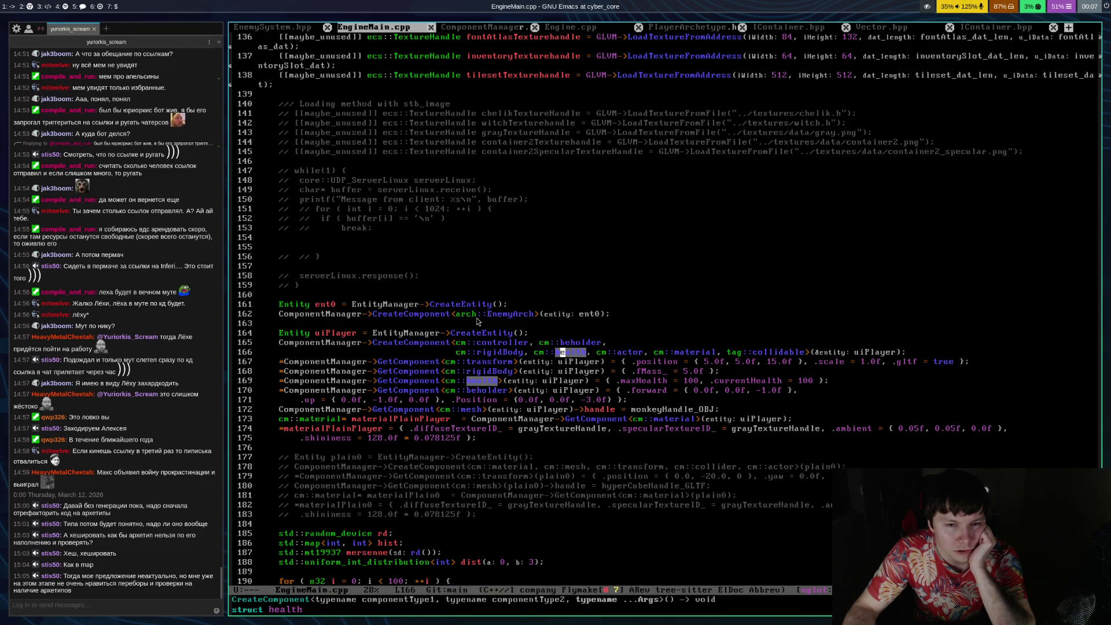
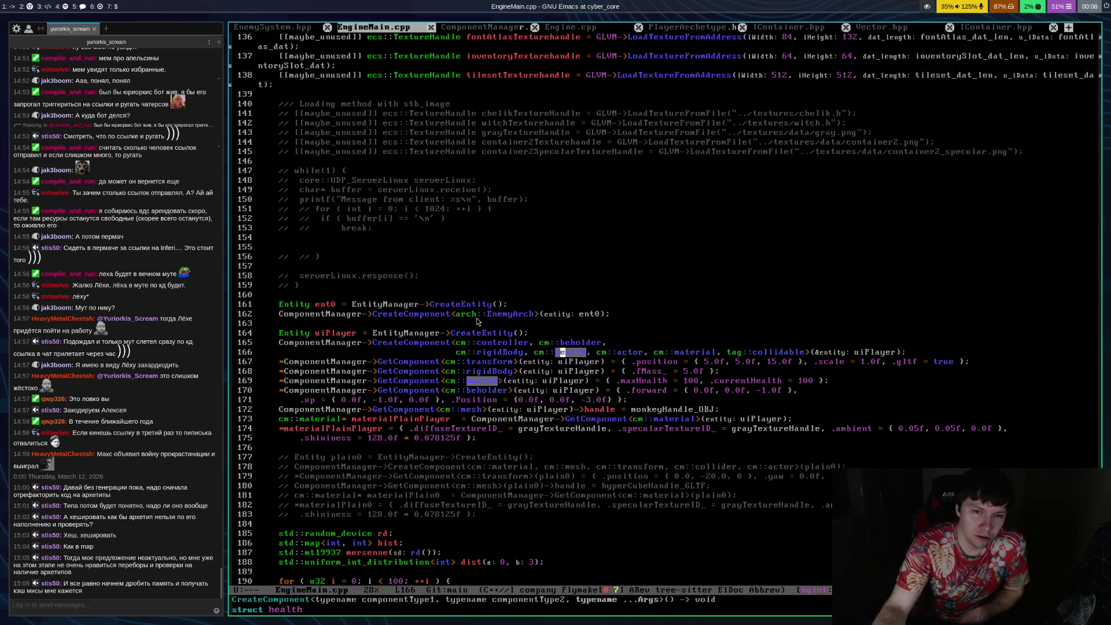
# Inspect EnemyArch on line 162 via eldoc, glancing at lines 161 and 166
pyautogui.press('Up')
pyautogui.press('Up')
pyautogui.press('Up')
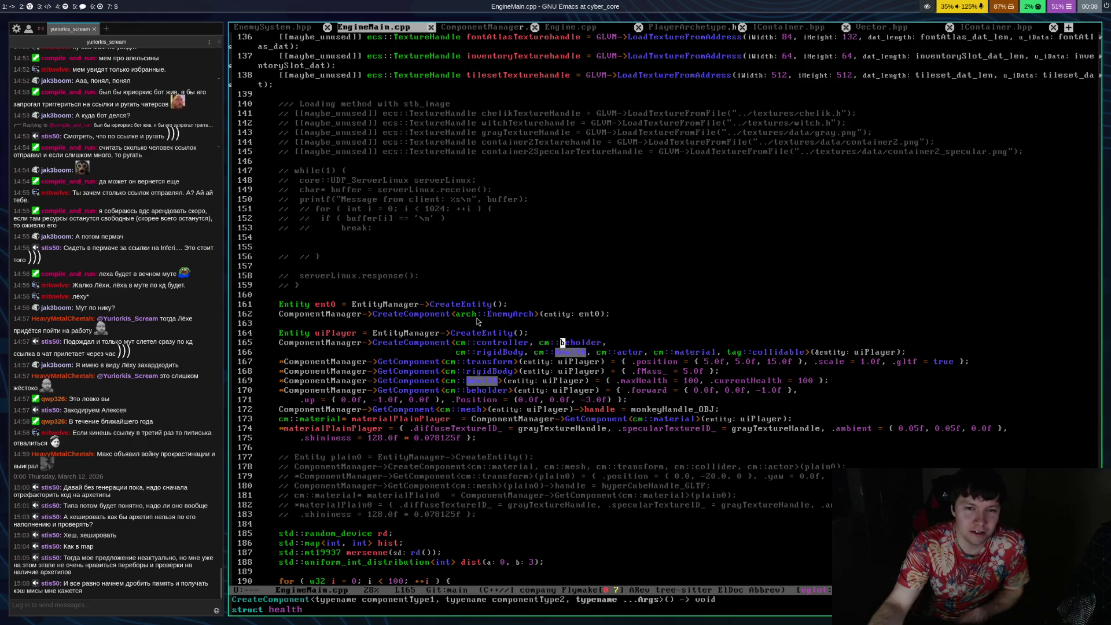
pyautogui.press('Up')
pyautogui.hotkey('alt', 'f')
pyautogui.hotkey('alt', 'f')
pyautogui.hotkey('alt', 'f')
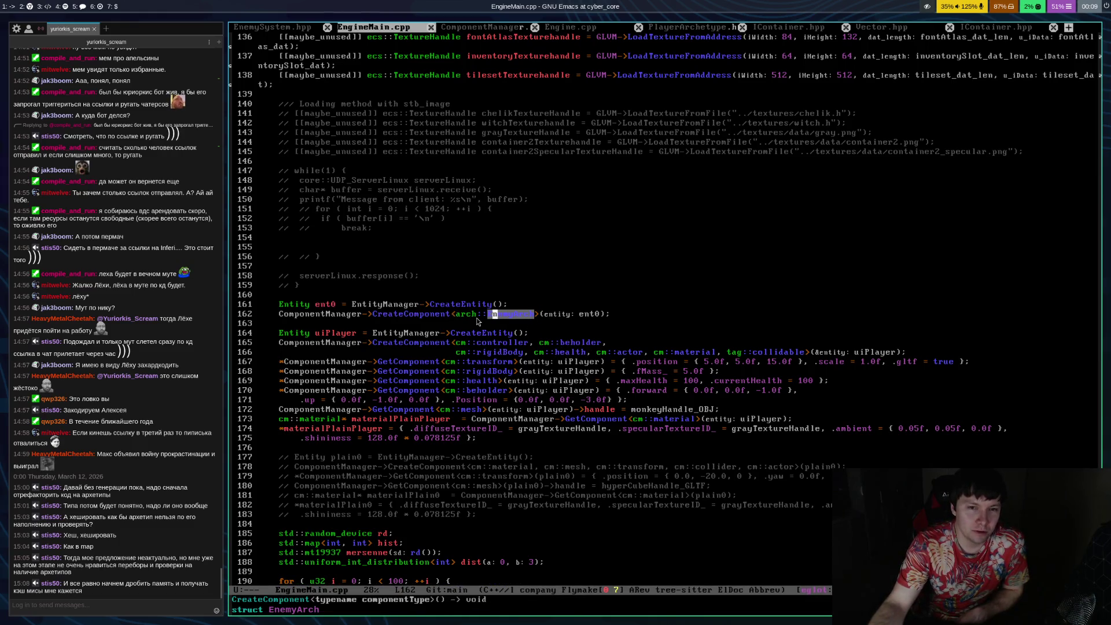
pyautogui.press('Up')
pyautogui.press('Down')
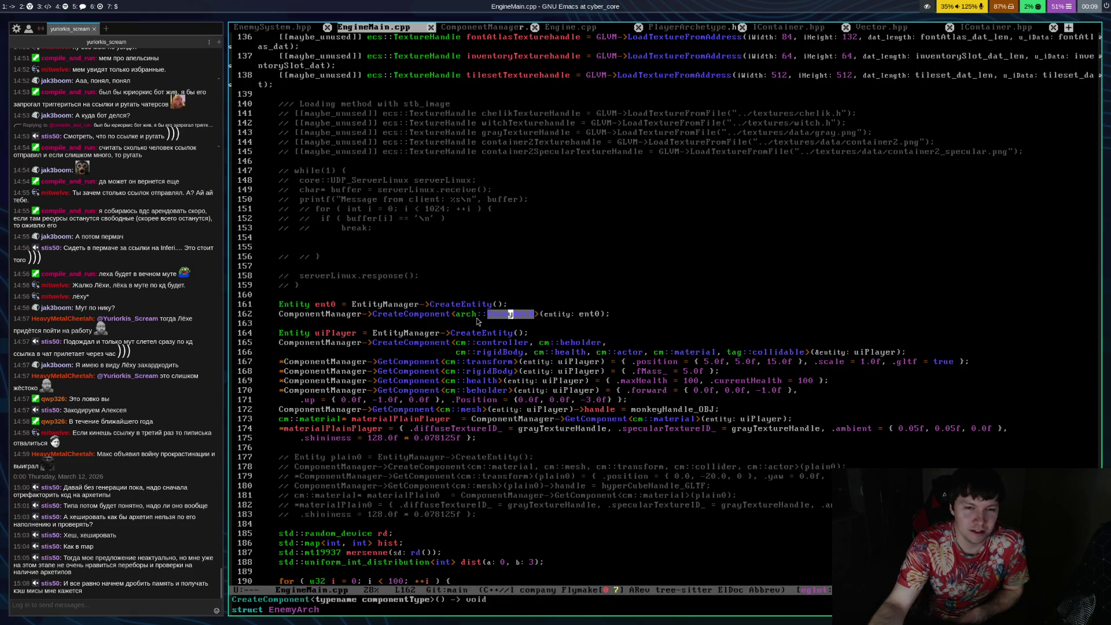
pyautogui.press('Up')
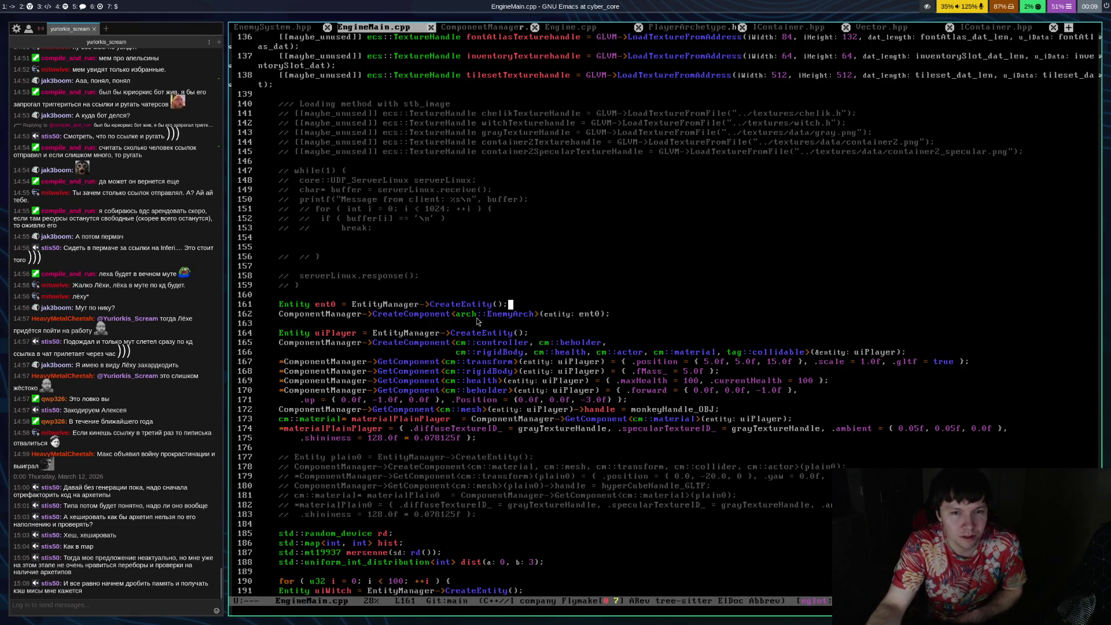
pyautogui.press('Right')
pyautogui.press('Down')
pyautogui.press('Down')
pyautogui.press('Down')
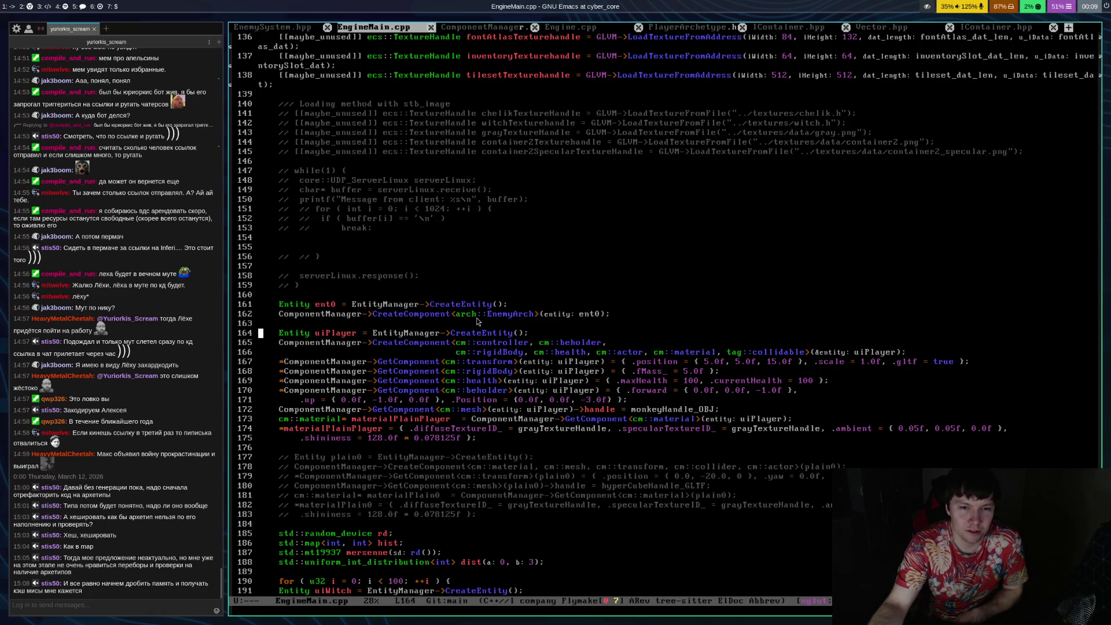
# Return to EnemyArch on line 162, then switch to the mpv workspace and widen the browser
pyautogui.hotkey('alt', 'm')
pyautogui.hotkey('alt', 'f')
pyautogui.press('Up')
pyautogui.press('Up')
pyautogui.press('Up')
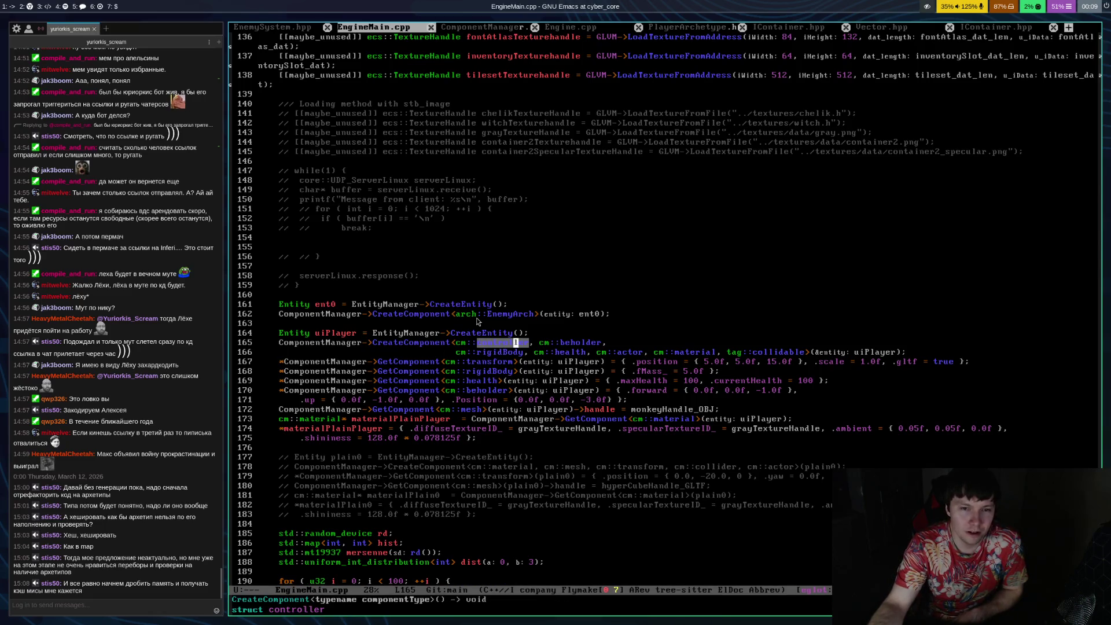
pyautogui.press('Down')
pyautogui.press('Up')
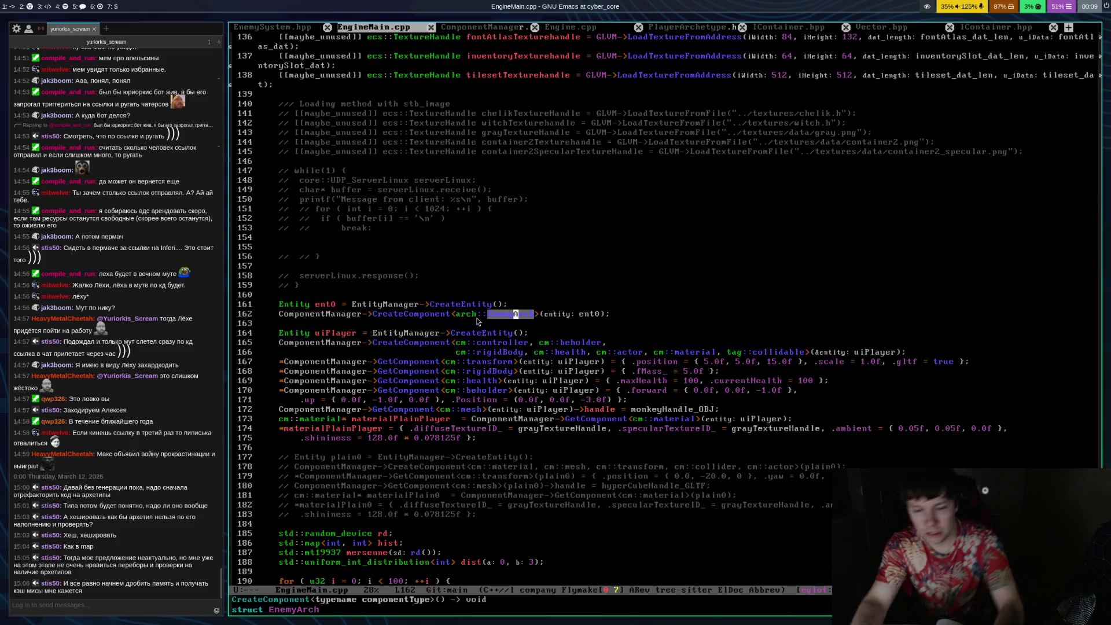
pyautogui.press('super+5')
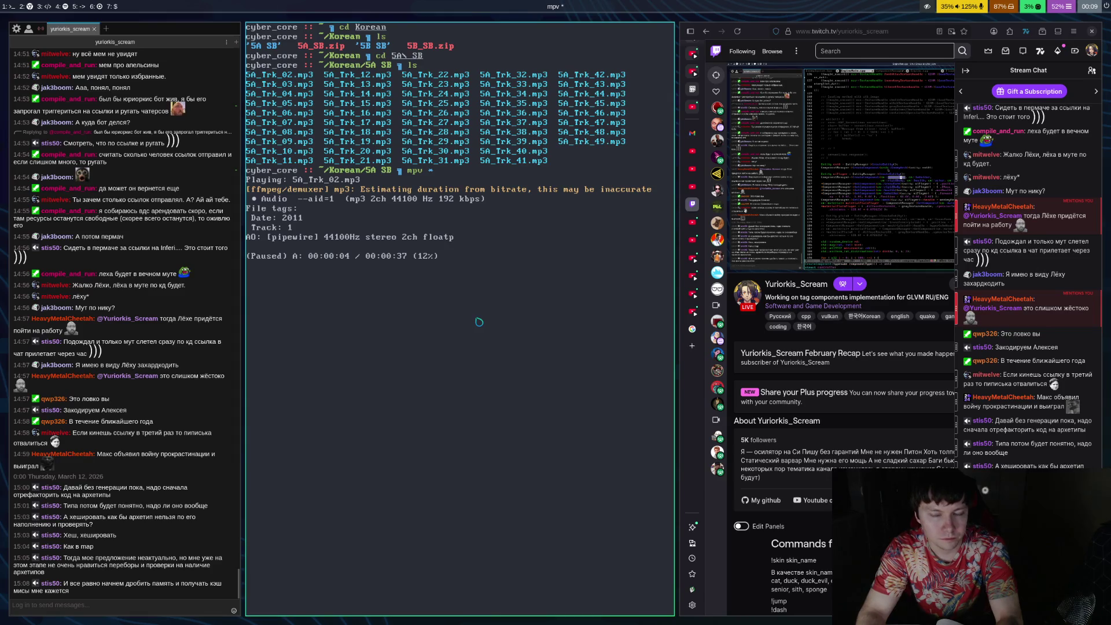
pyautogui.press('super+h')
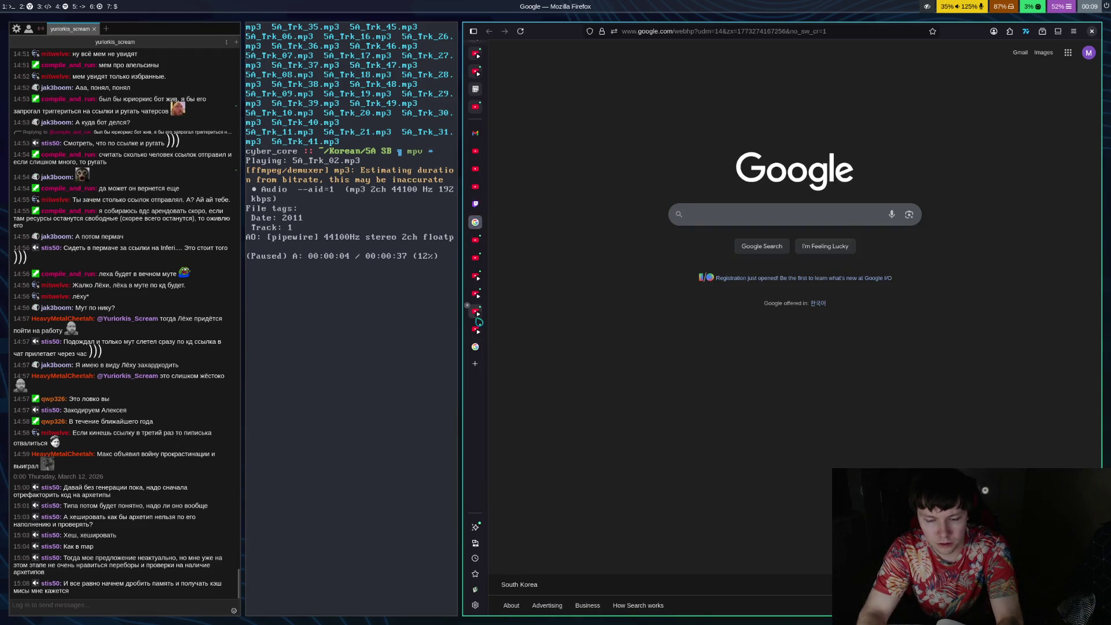
# Search Google for 'entt c++ source code' and open the skypjack/entt GitHub repository
pyautogui.write('entt c')
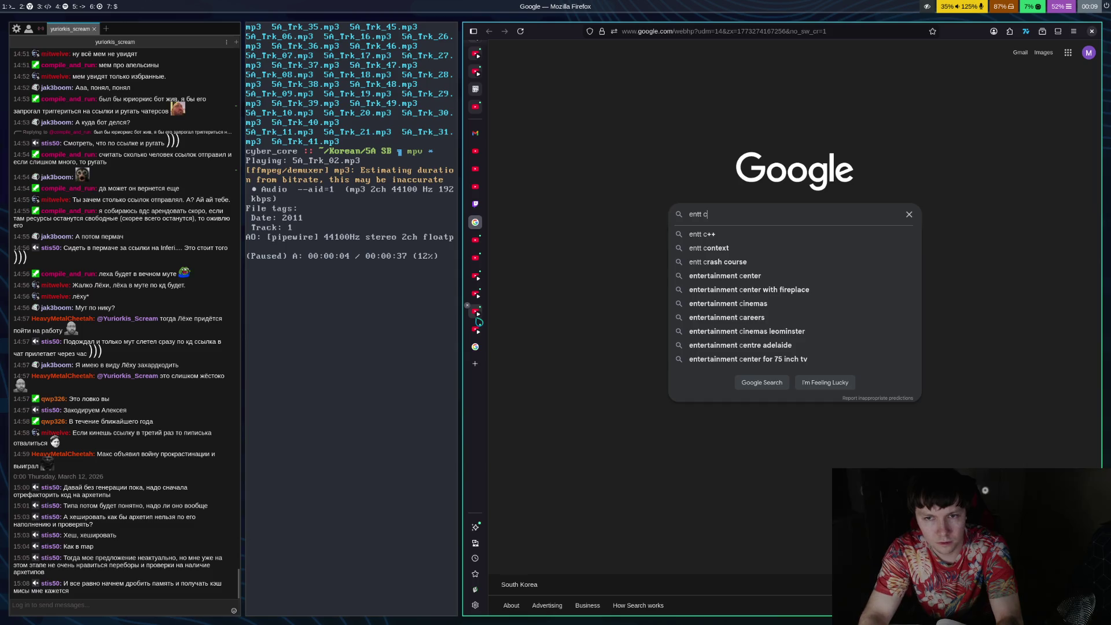
pyautogui.write('++')
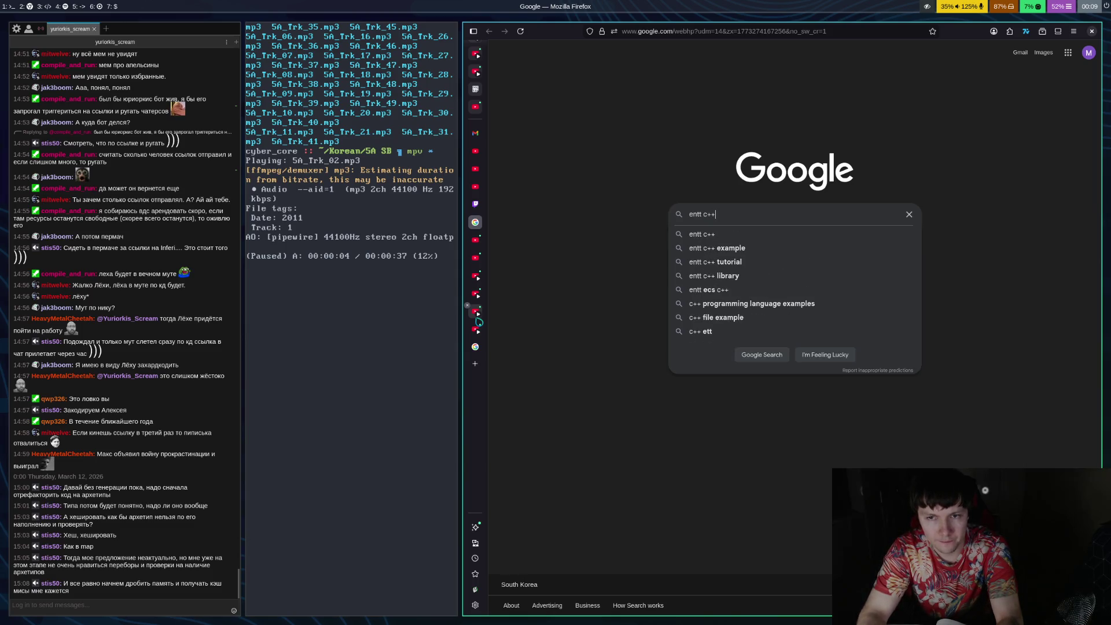
pyautogui.write(' source code')
pyautogui.press('Return')
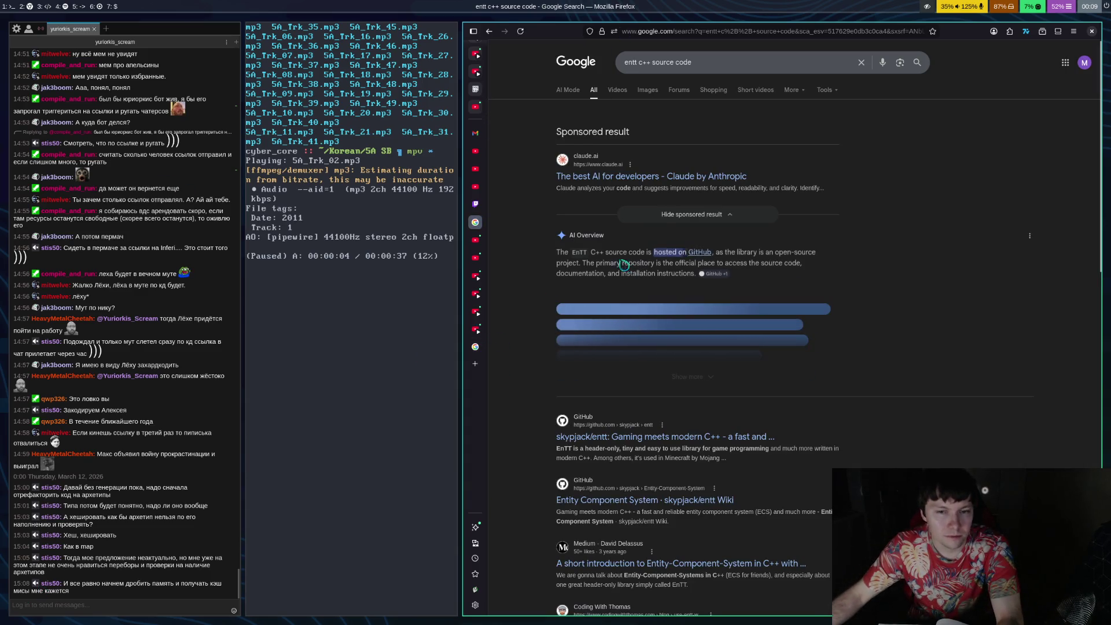
pyautogui.click(675, 430)
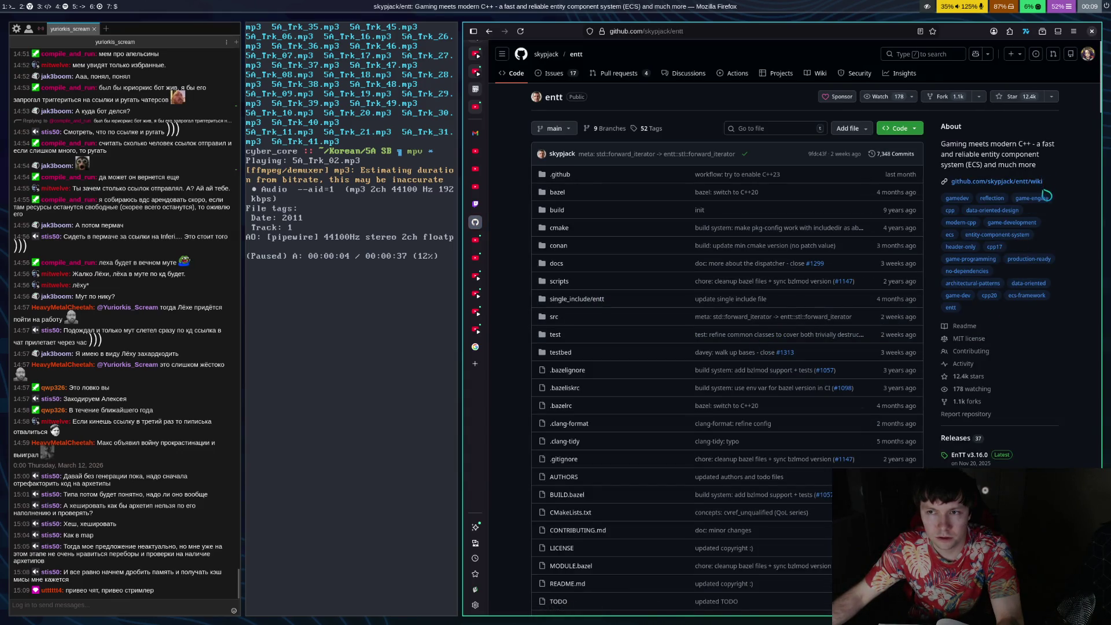
# Scroll through the skypjack/entt README to read its Code Example
pyautogui.scroll(-15, 1055, 248)
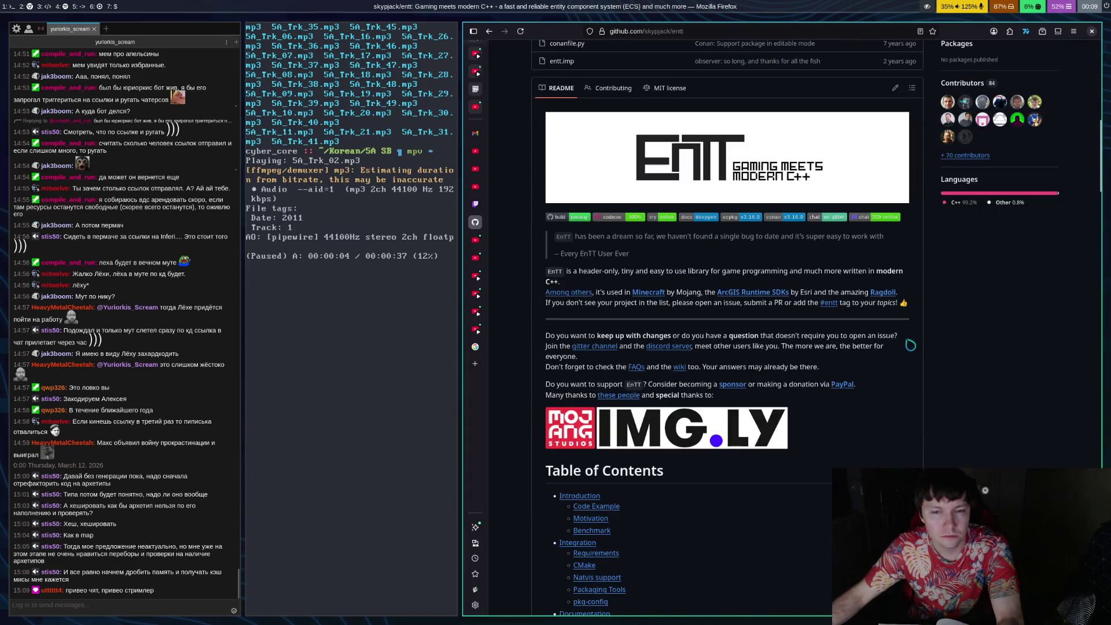
pyautogui.scroll(-5, 841, 340)
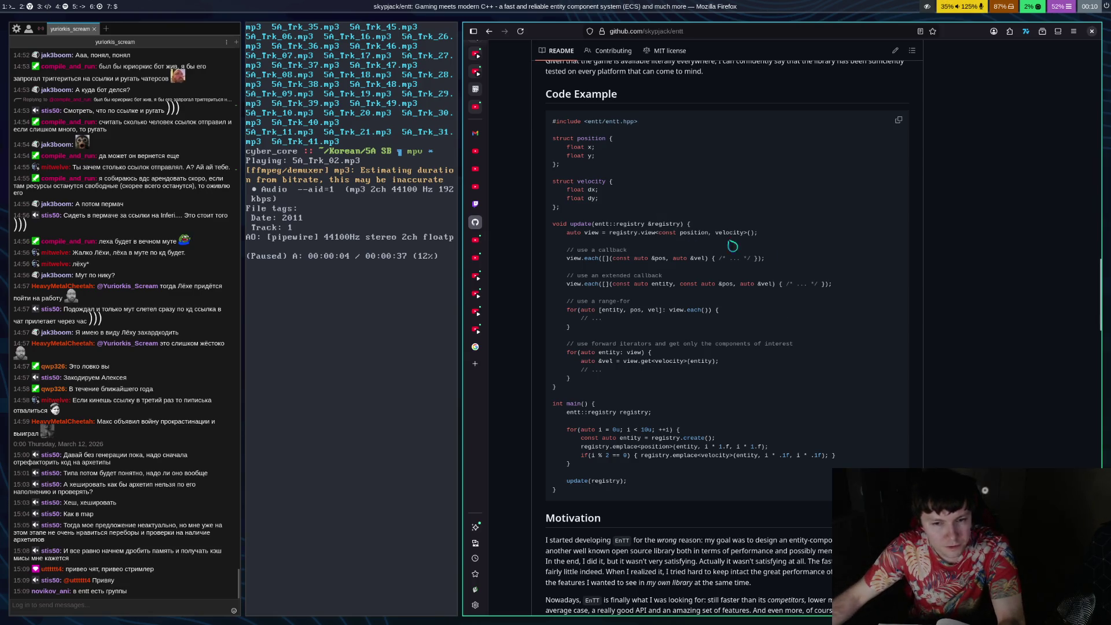
pyautogui.scroll(-4, 752, 249)
pyautogui.scroll(-5, 747, 335)
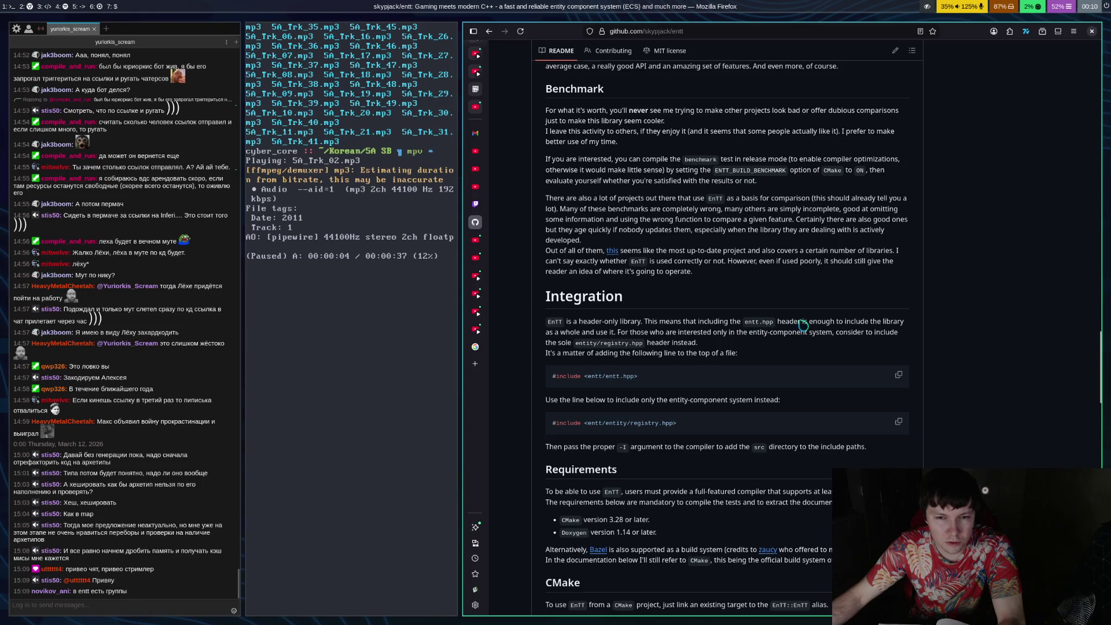
pyautogui.scroll(-4, 810, 323)
pyautogui.scroll(-4, 833, 283)
pyautogui.scroll(-5, 828, 263)
pyautogui.scroll(-5, 769, 277)
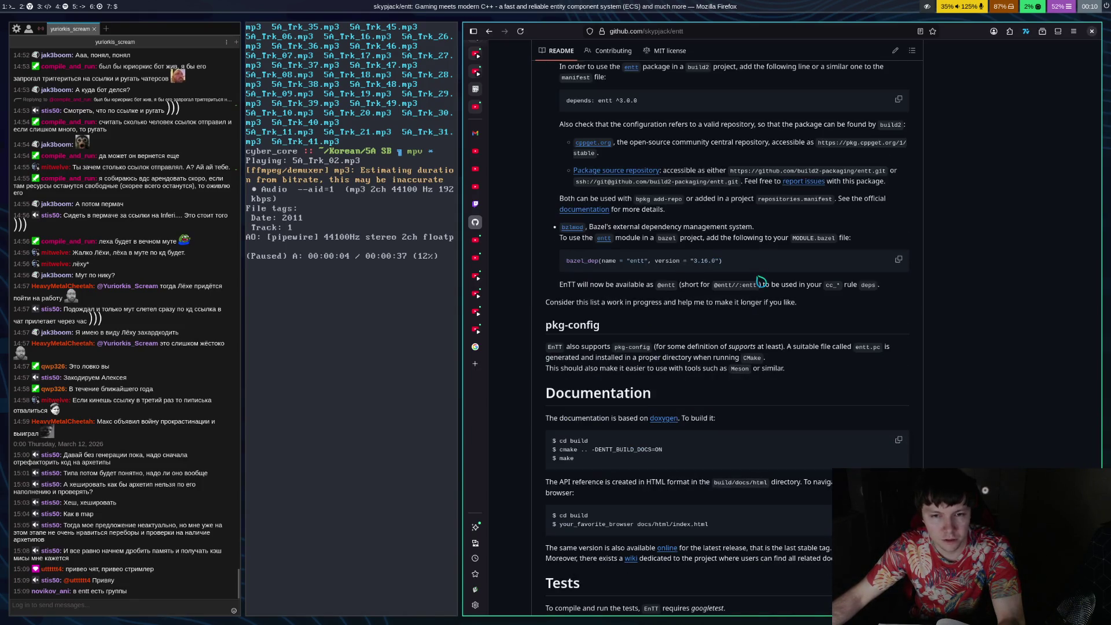
pyautogui.scroll(-5, 761, 280)
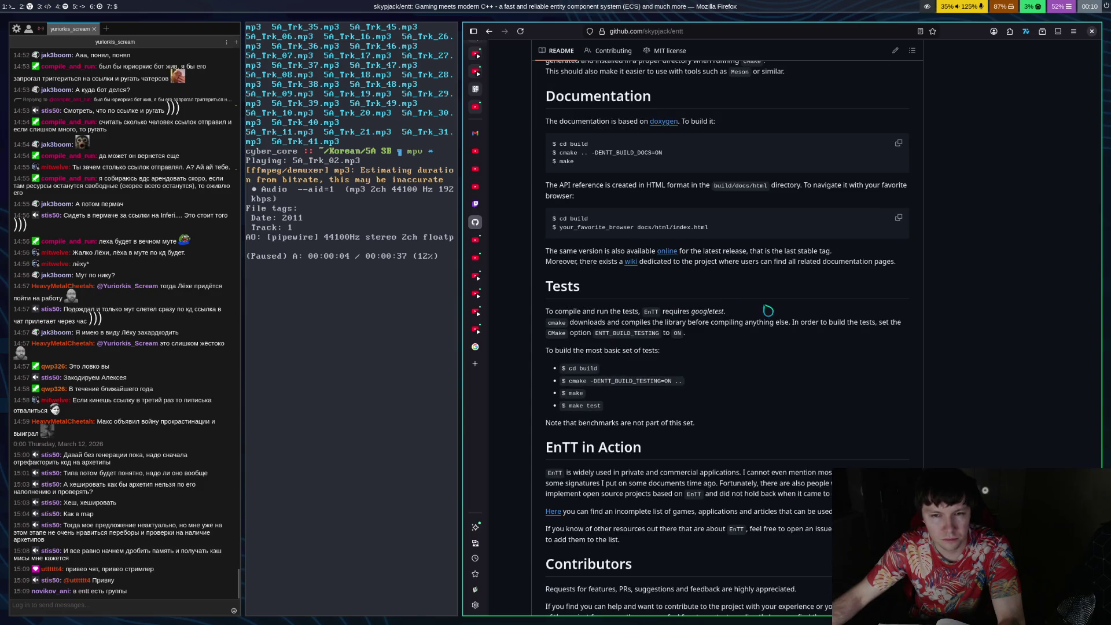
pyautogui.scroll(-4, 775, 289)
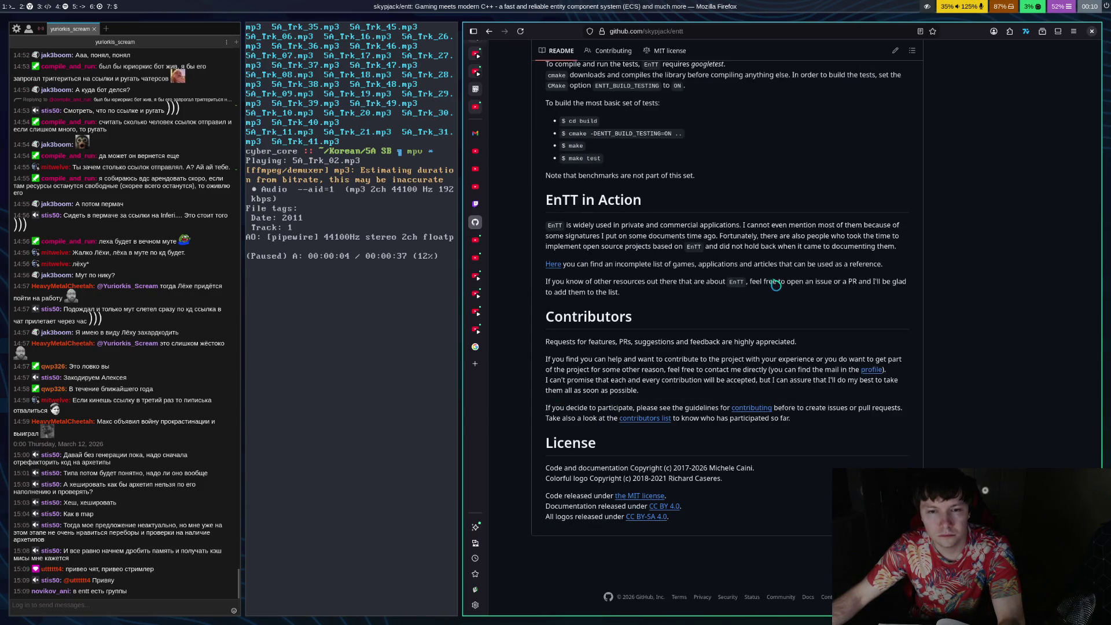
pyautogui.scroll(4, 773, 283)
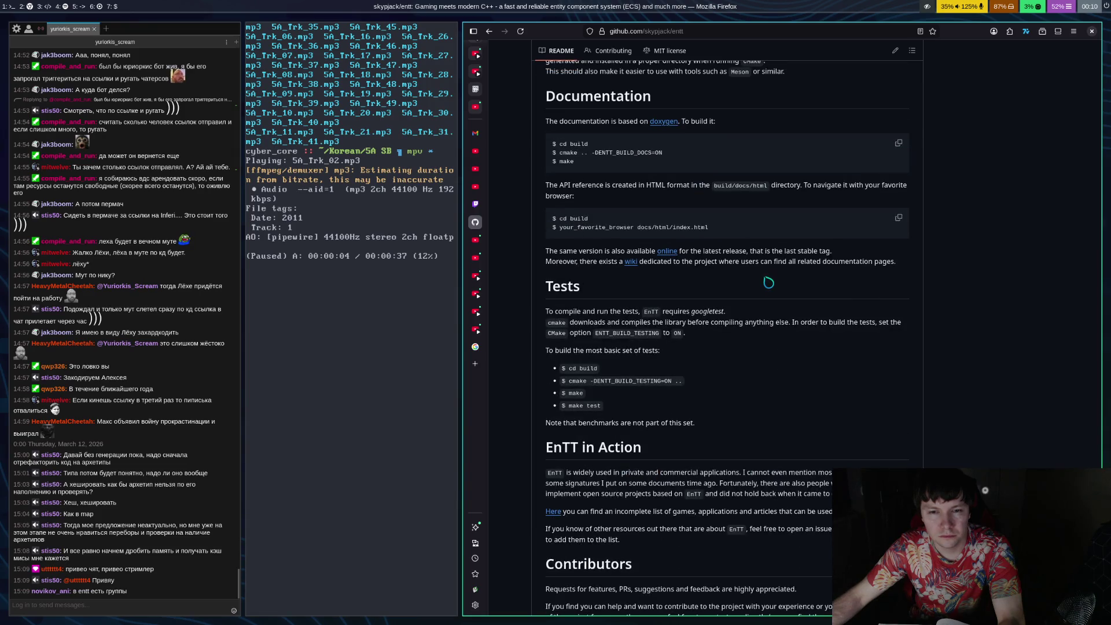
pyautogui.scroll(-4, 869, 254)
pyautogui.scroll(12, 845, 271)
pyautogui.scroll(15, 825, 292)
# Open the Twitch channel page, then go back to EngineMain.cpp in Emacs
pyautogui.scroll(5, 825, 293)
pyautogui.scroll(-3, 823, 294)
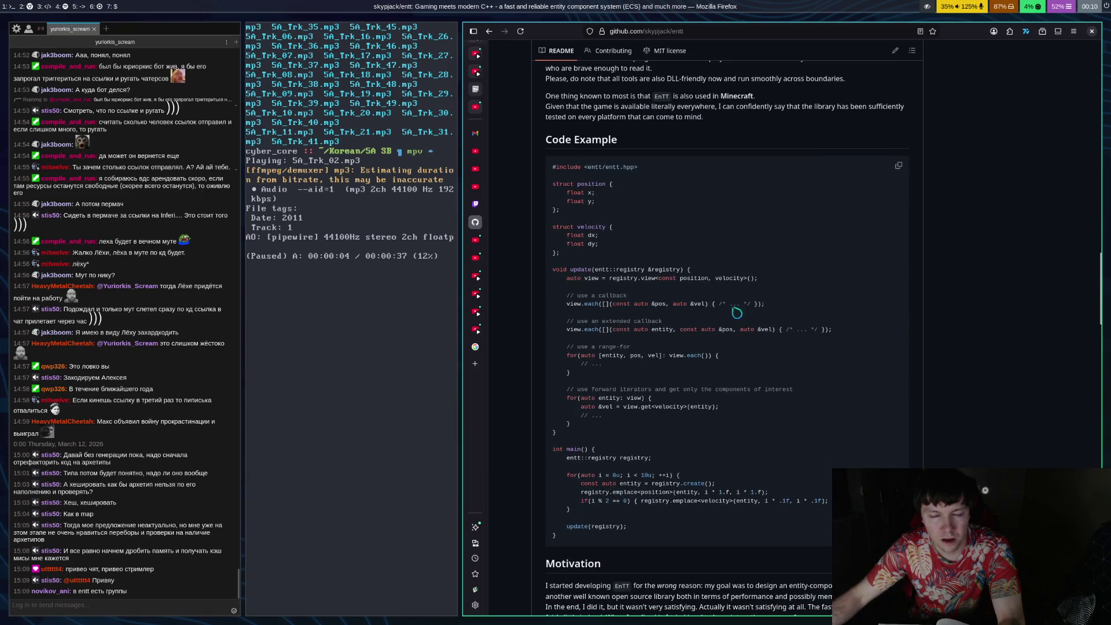
pyautogui.click(475, 204)
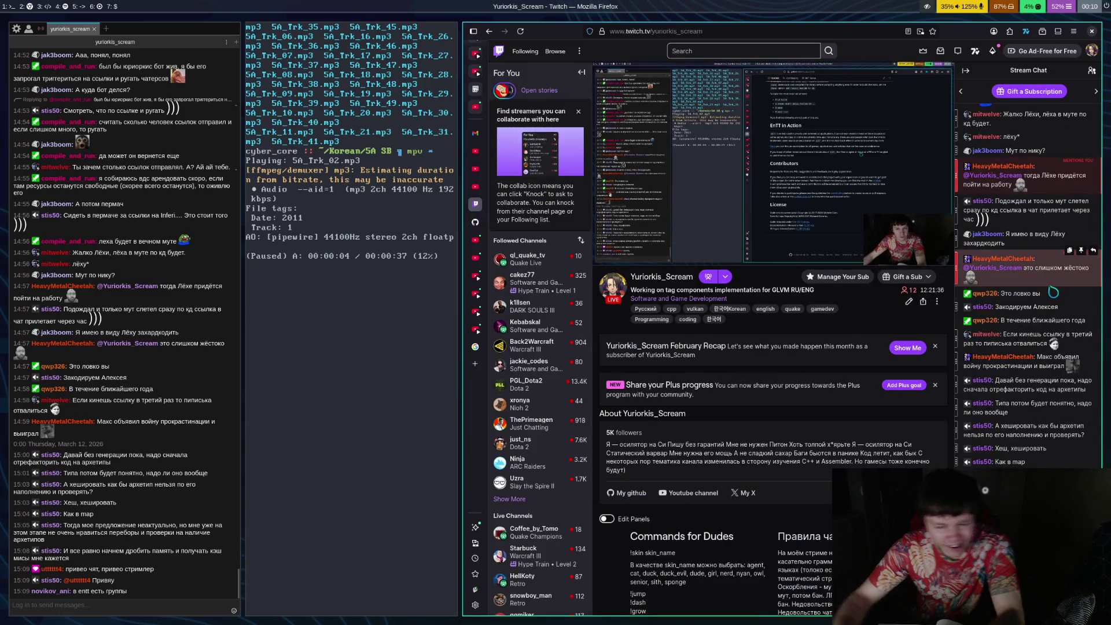
pyautogui.press('super+3')
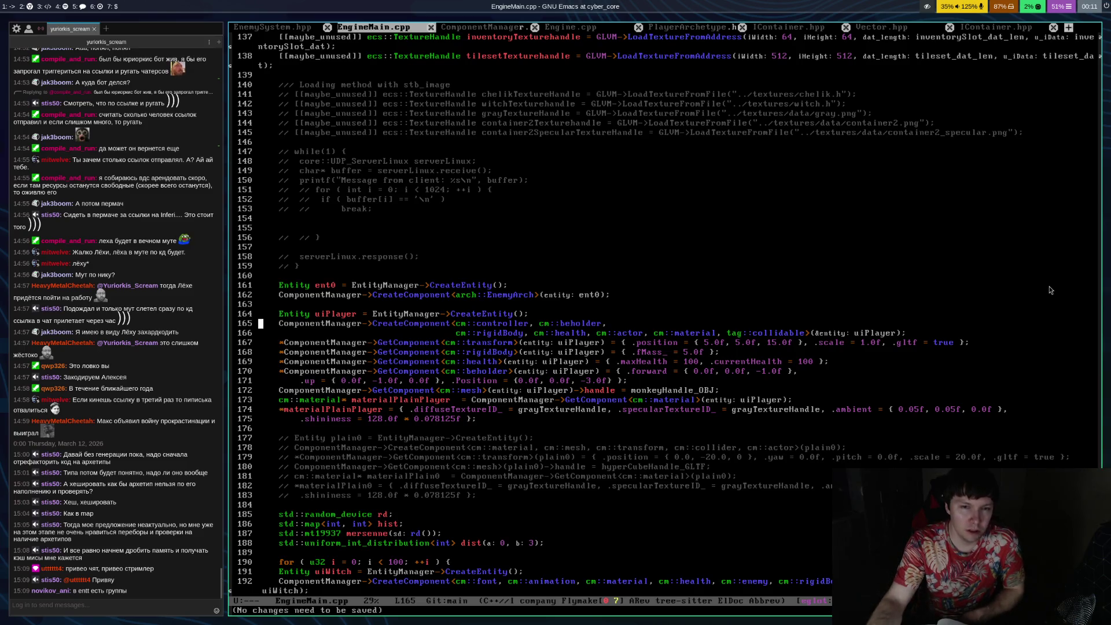
pyautogui.press('Right')
pyautogui.press('Right')
pyautogui.press('Right')
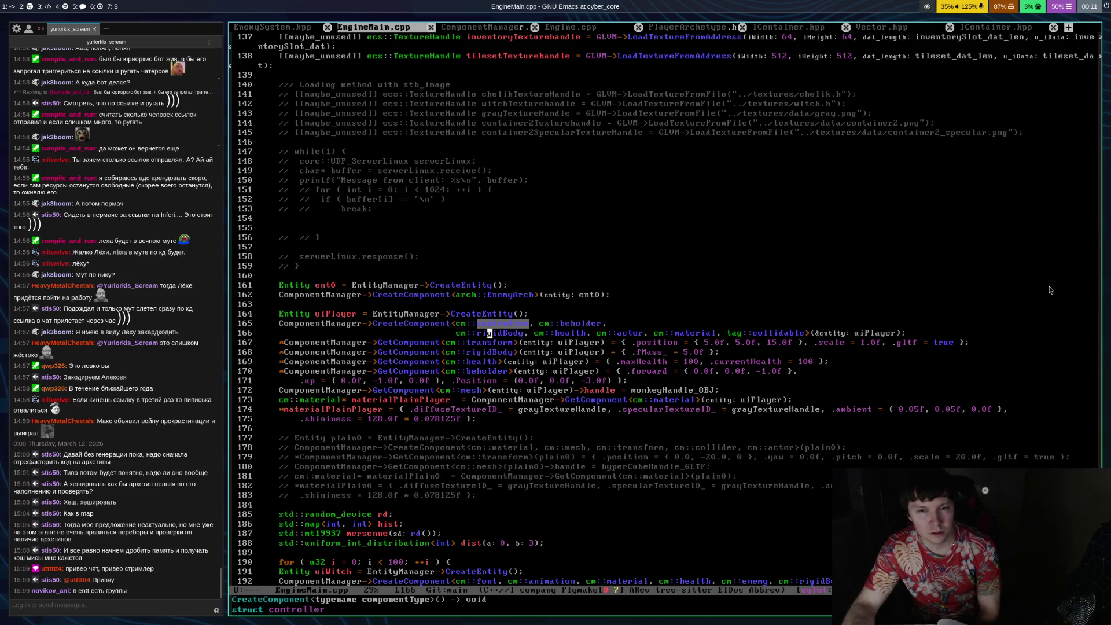
pyautogui.press('Down')
pyautogui.press('Up')
pyautogui.hotkey('alt', 'f')
pyautogui.hotkey('alt', 'f')
pyautogui.press('Right')
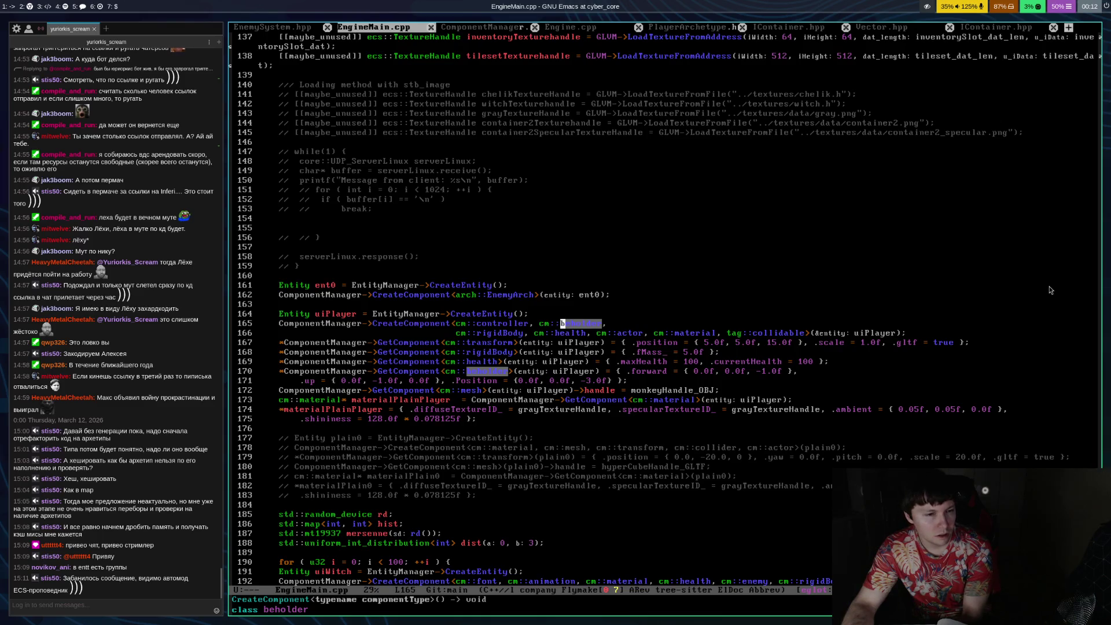
pyautogui.press('super+5')
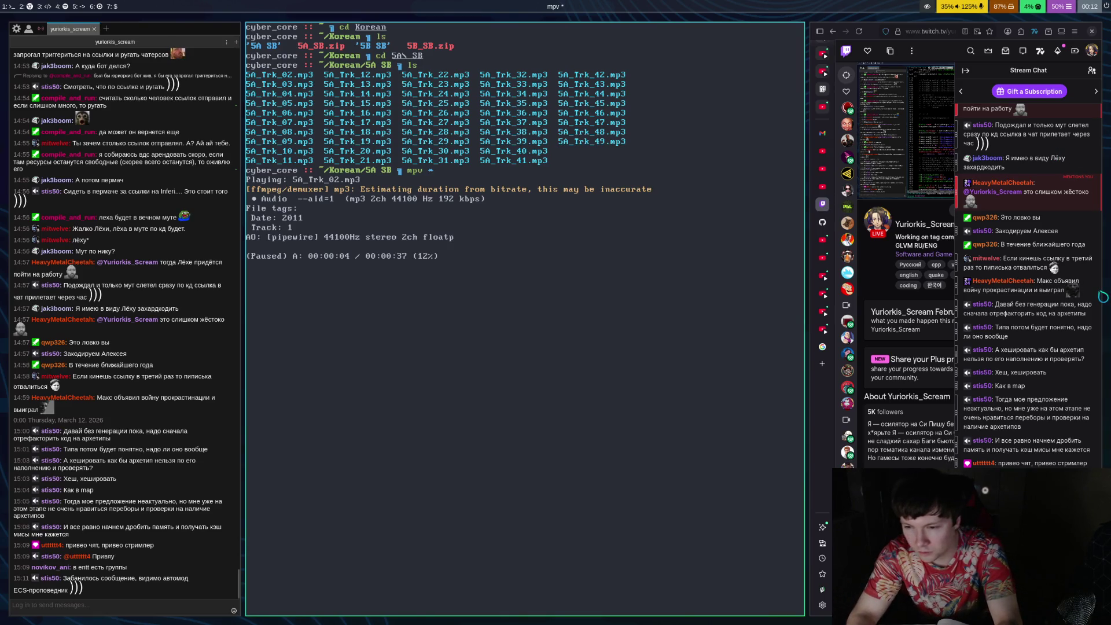
pyautogui.press('super+1')
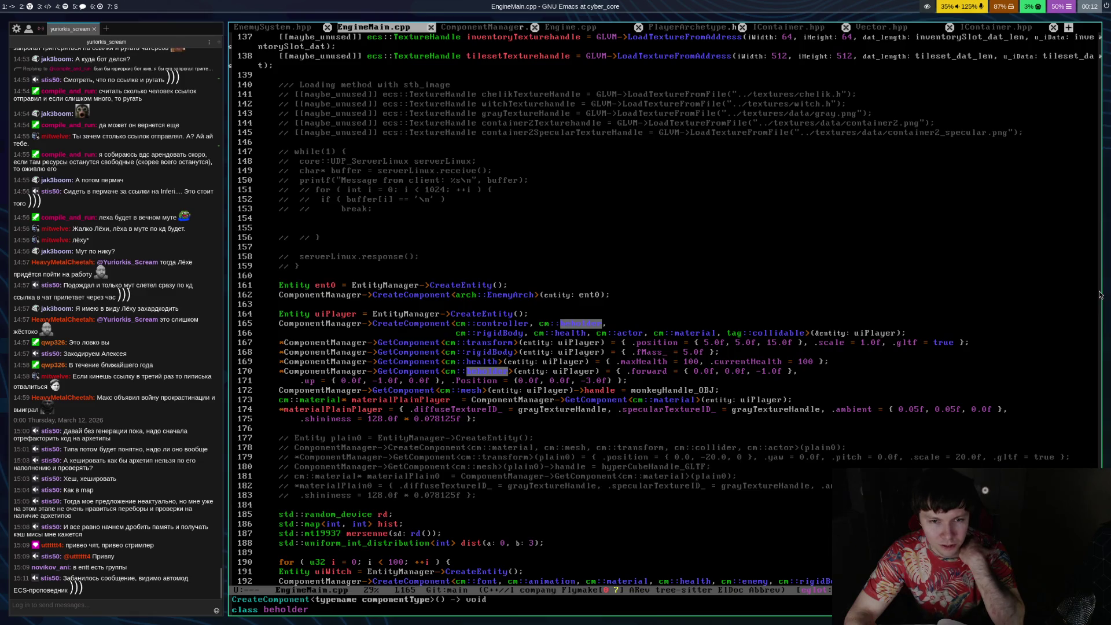
pyautogui.press('Up')
pyautogui.press('Up')
pyautogui.press('Up')
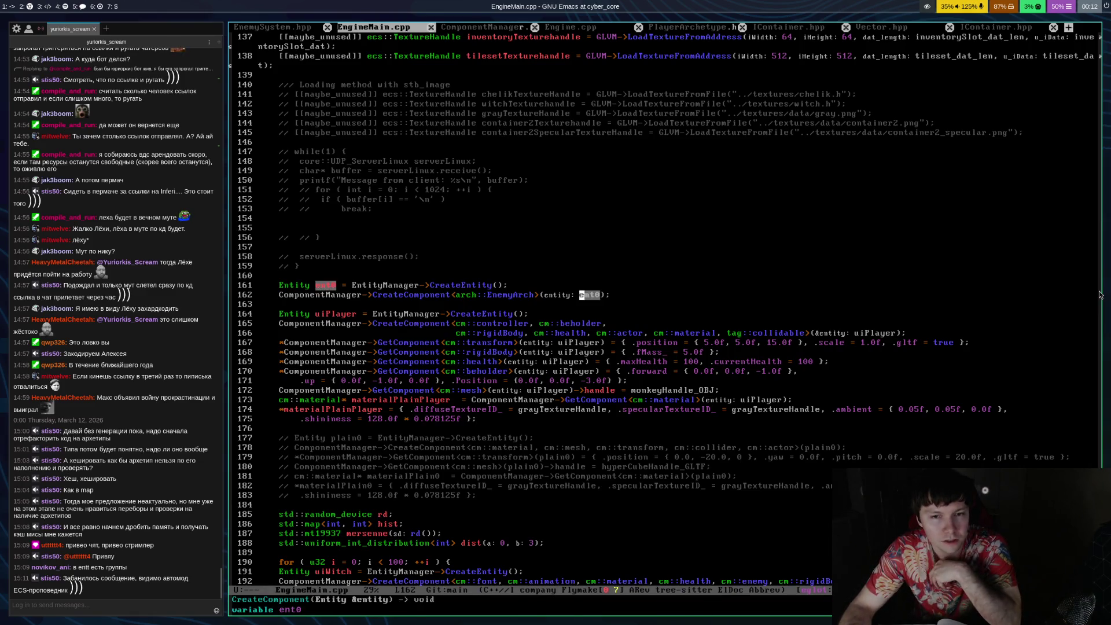
pyautogui.hotkey('alt', 'b')
pyautogui.hotkey('alt', 'b')
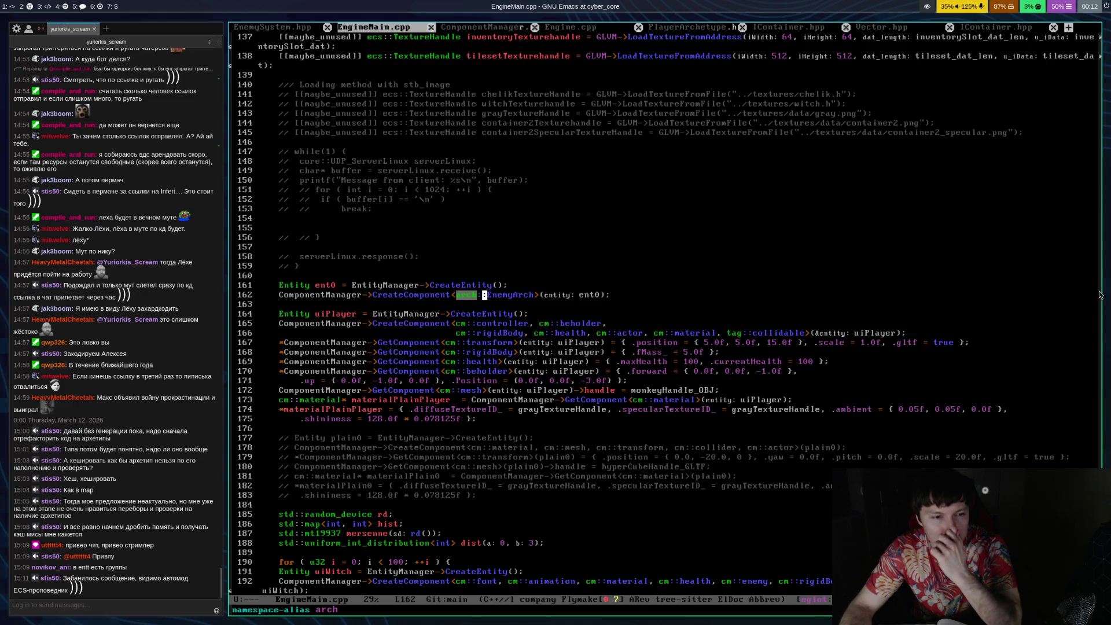
pyautogui.hotkey('ctrl', 'f')
pyautogui.hotkey('ctrl', 'f')
pyautogui.hotkey('ctrl', 'f')
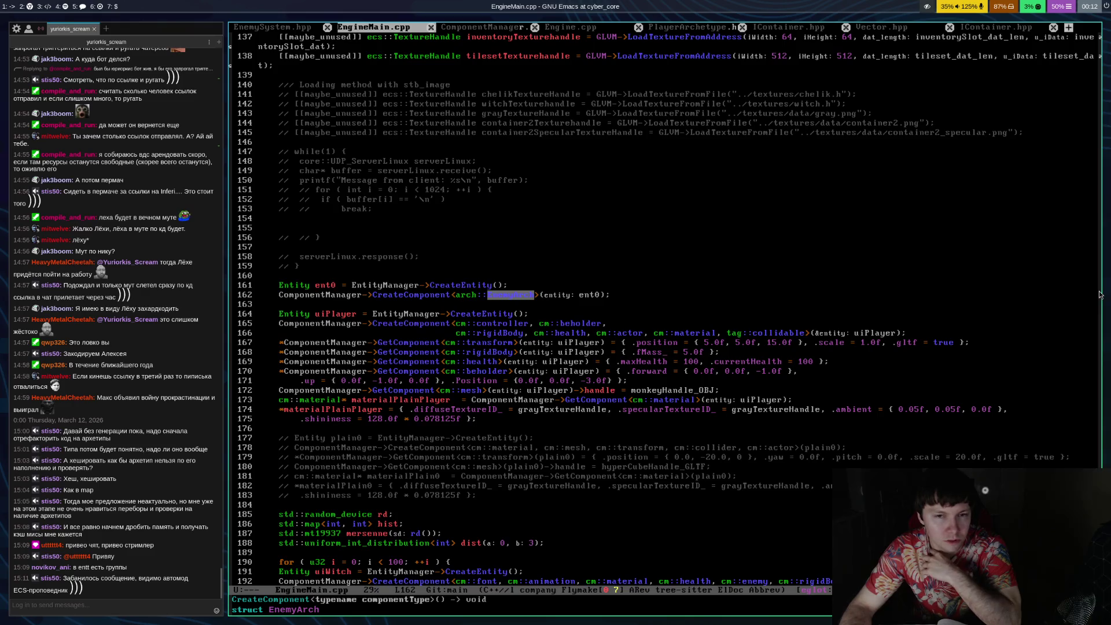
pyautogui.hotkey('ctrl', 'p')
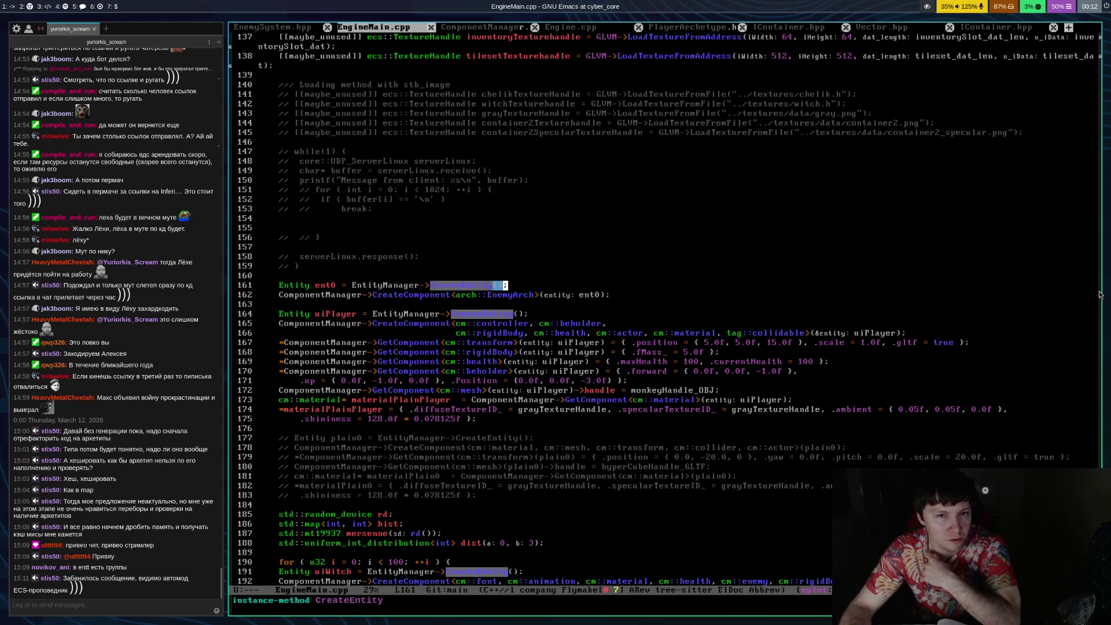
pyautogui.hotkey('ctrl', 'n')
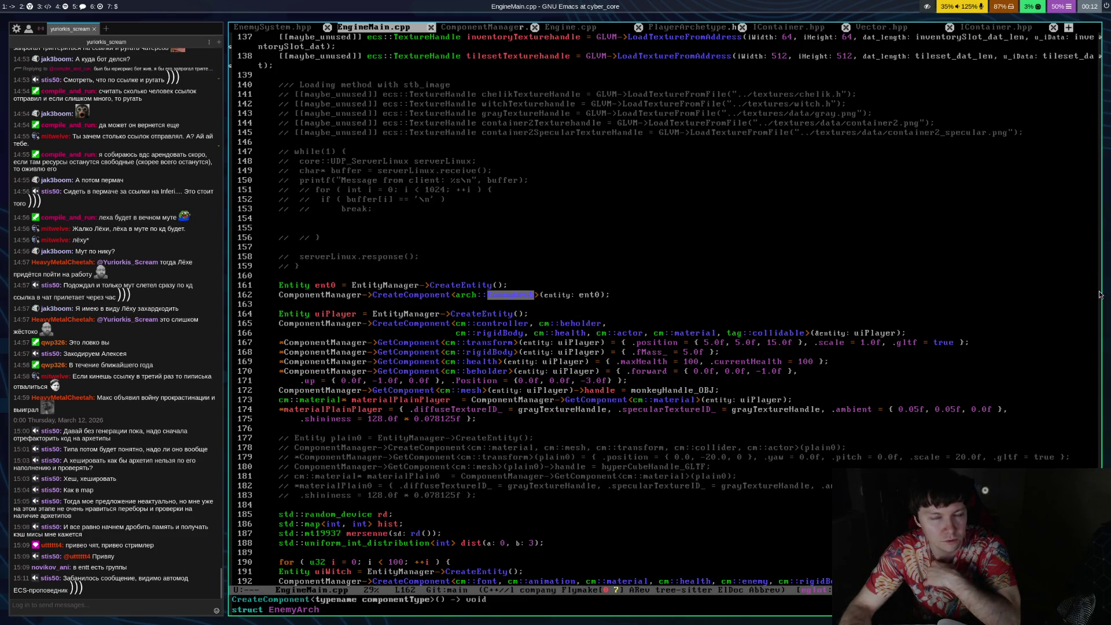
pyautogui.hotkey('ctrl', 'n')
pyautogui.hotkey('ctrl', 'n')
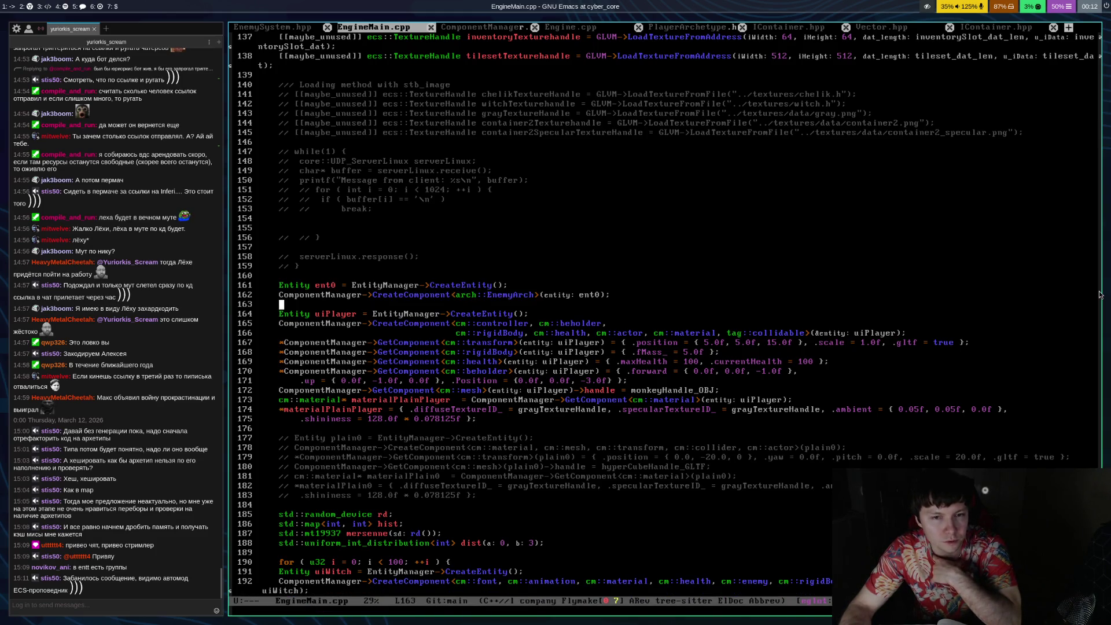
pyautogui.hotkey('ctrl', 'n')
pyautogui.hotkey('ctrl', 'p')
pyautogui.hotkey('ctrl', 'p')
pyautogui.hotkey('ctrl', 'p')
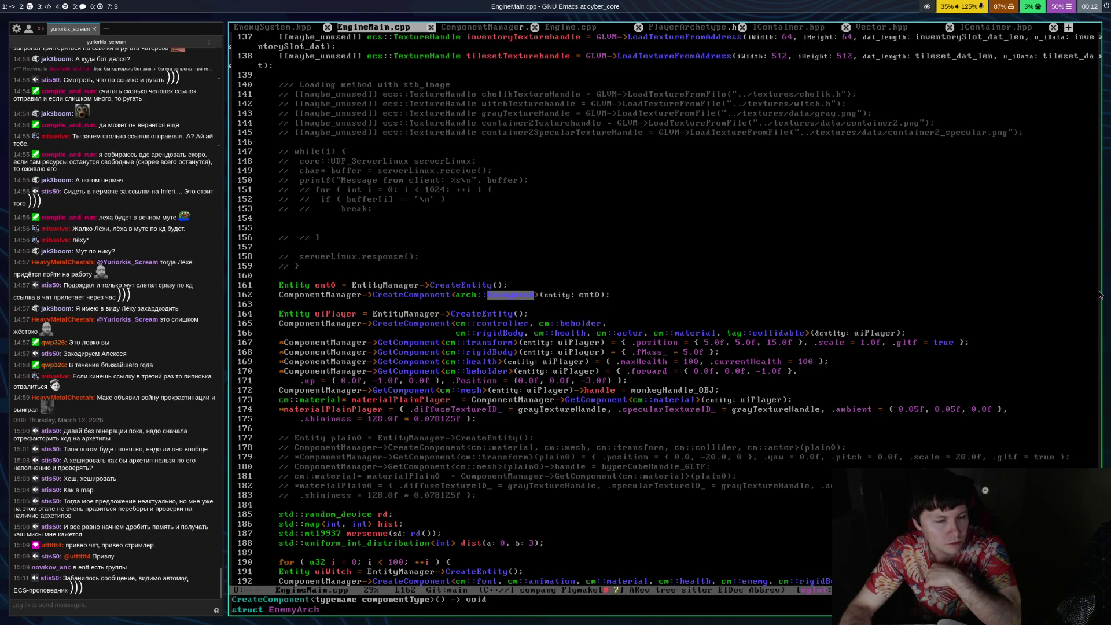
pyautogui.hotkey('ctrl', 'n')
pyautogui.hotkey('ctrl', 'n')
pyautogui.hotkey('ctrl', 'n')
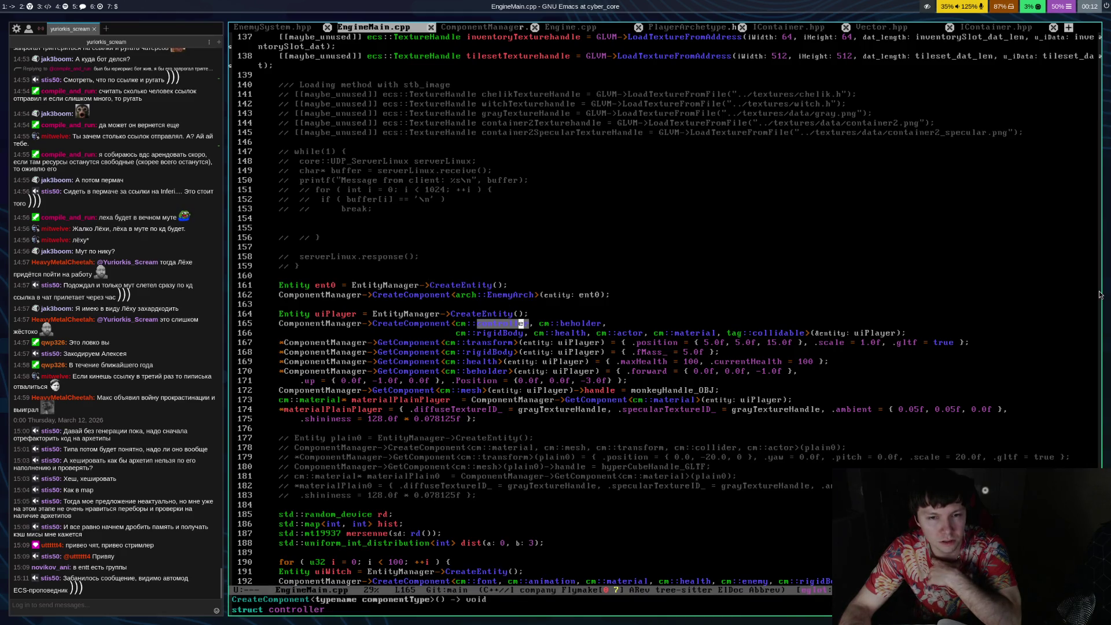
pyautogui.hotkey('alt', 'f')
pyautogui.hotkey('alt', 'f')
pyautogui.hotkey('alt', 'f')
pyautogui.hotkey('alt', 'b')
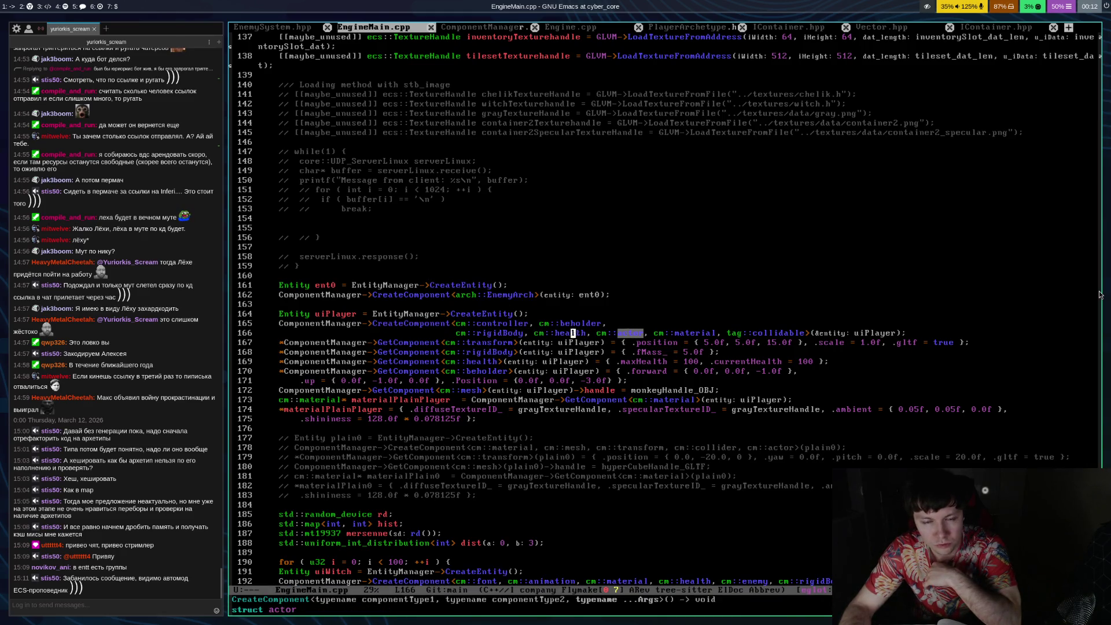
pyautogui.hotkey('ctrl', 'p')
pyautogui.hotkey('ctrl', 'p')
pyautogui.hotkey('ctrl', 'p')
pyautogui.hotkey('ctrl', 'p')
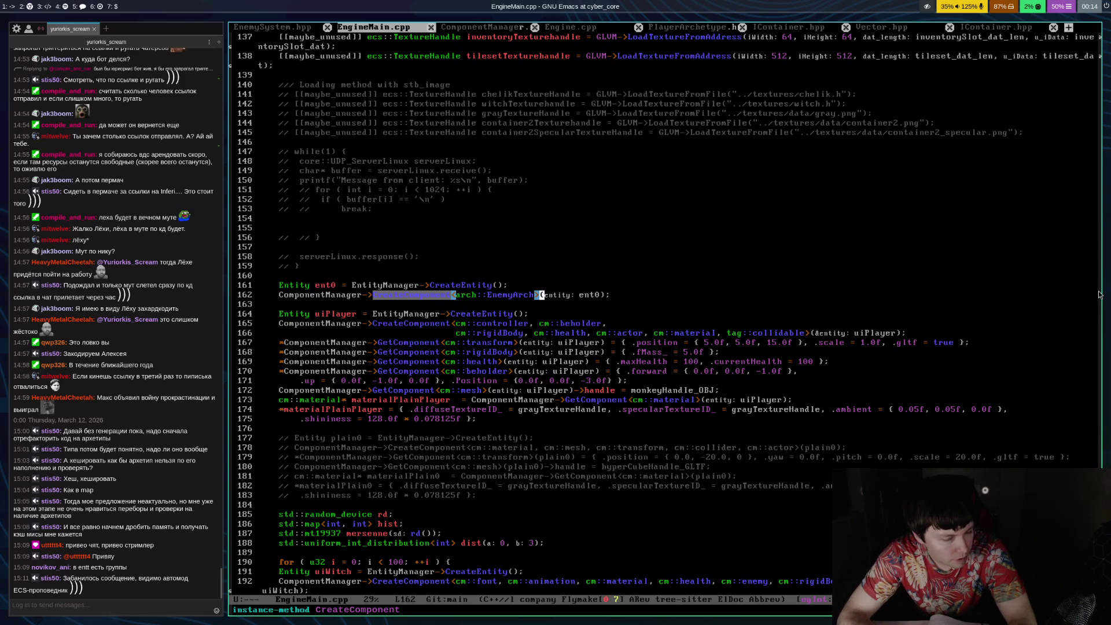
# Switch to workspace 6 to bring up the OBS Studio streaming window
pyautogui.press('super+6')
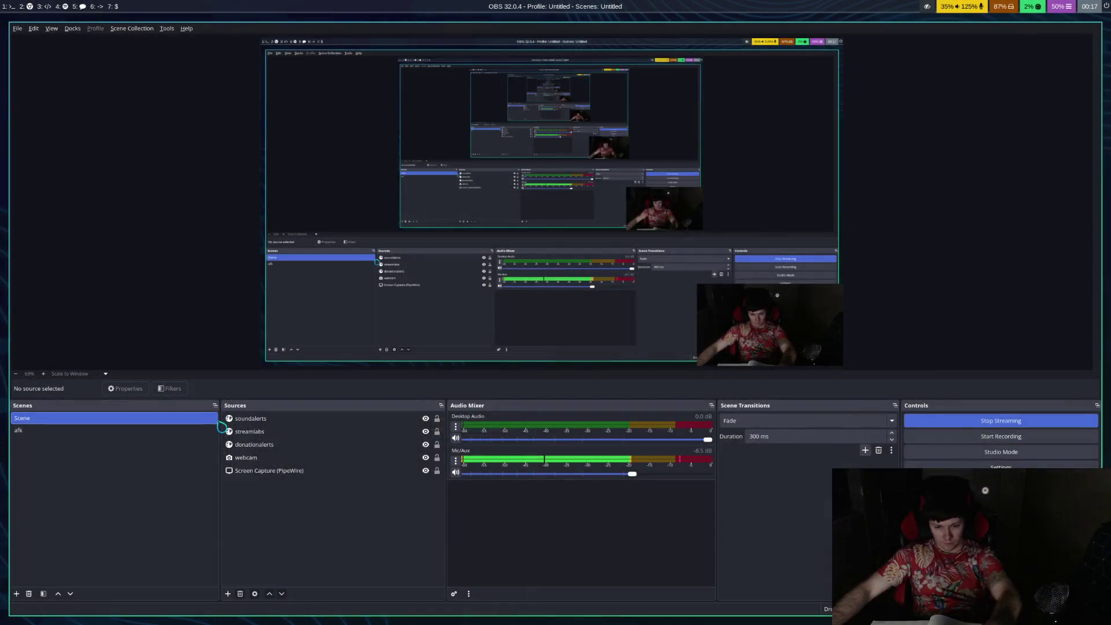
# Switch to workspace 1 with the mpv terminal and Twitch chat
pyautogui.press('super+1')
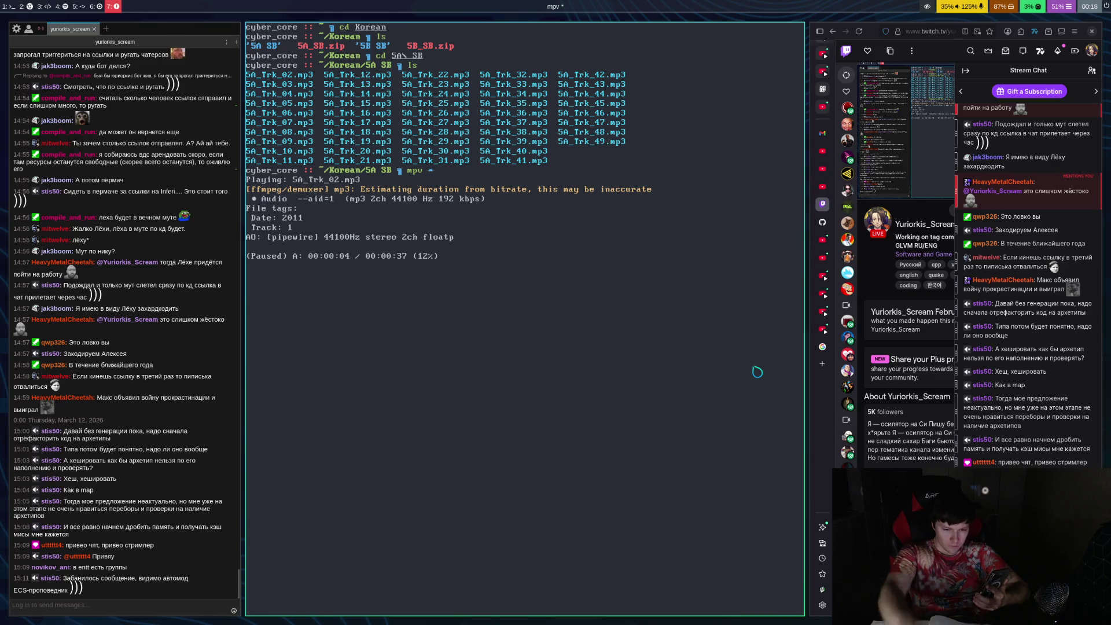
# Jump to the OBS Studio window on workspace 6
pyautogui.press('super+6')
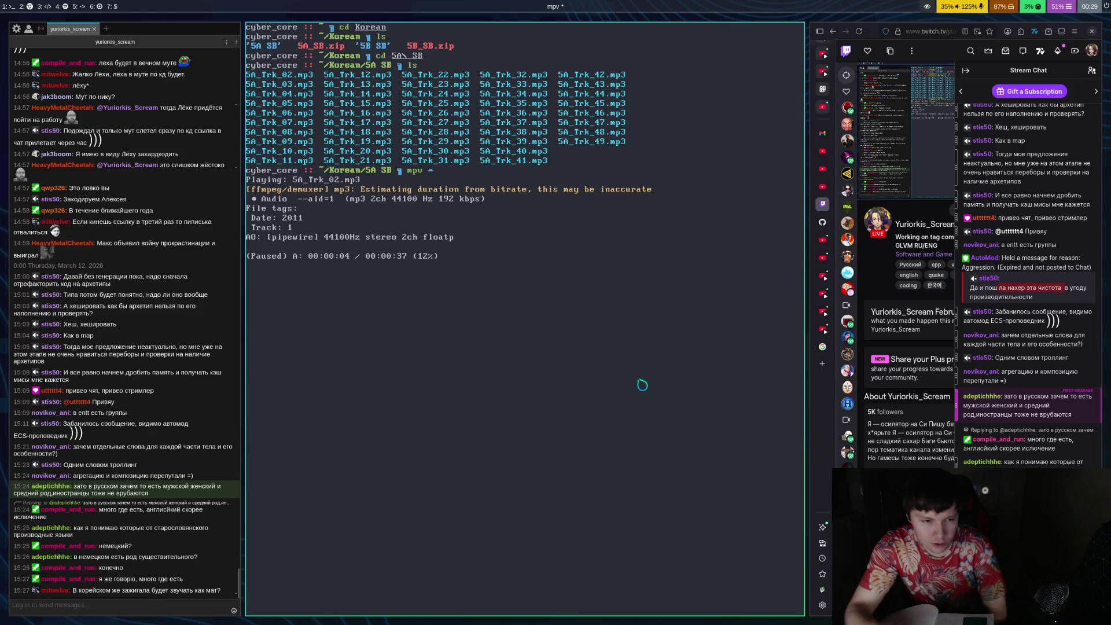
# Restart 5A_Trk_02.mp3 and listen in short bursts, pausing at 00:00:04
pyautogui.press('space')
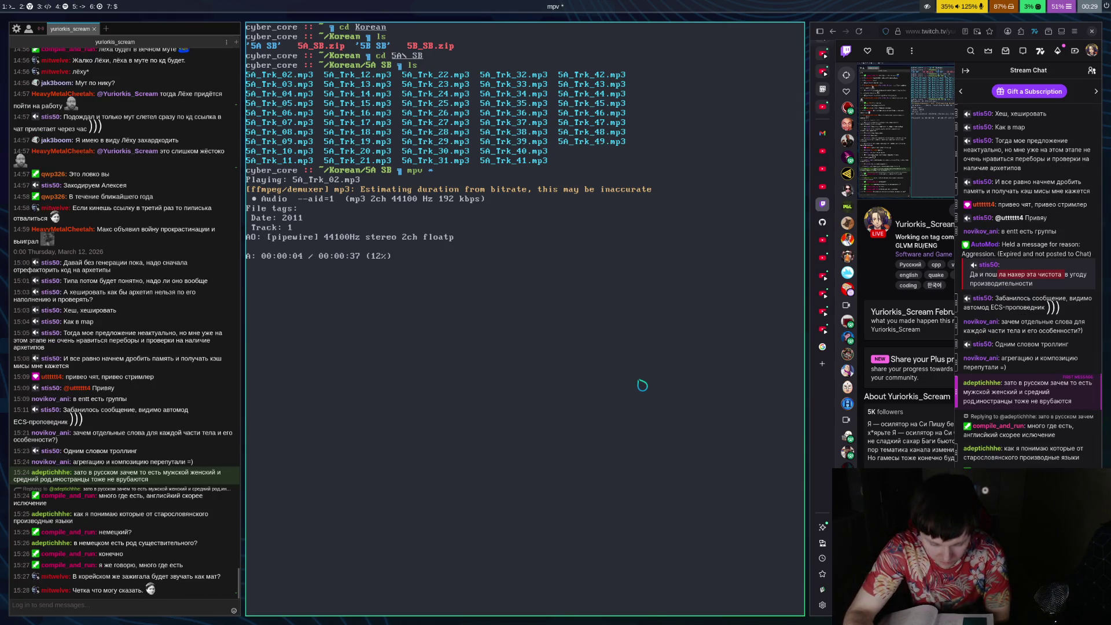
pyautogui.press('Down')
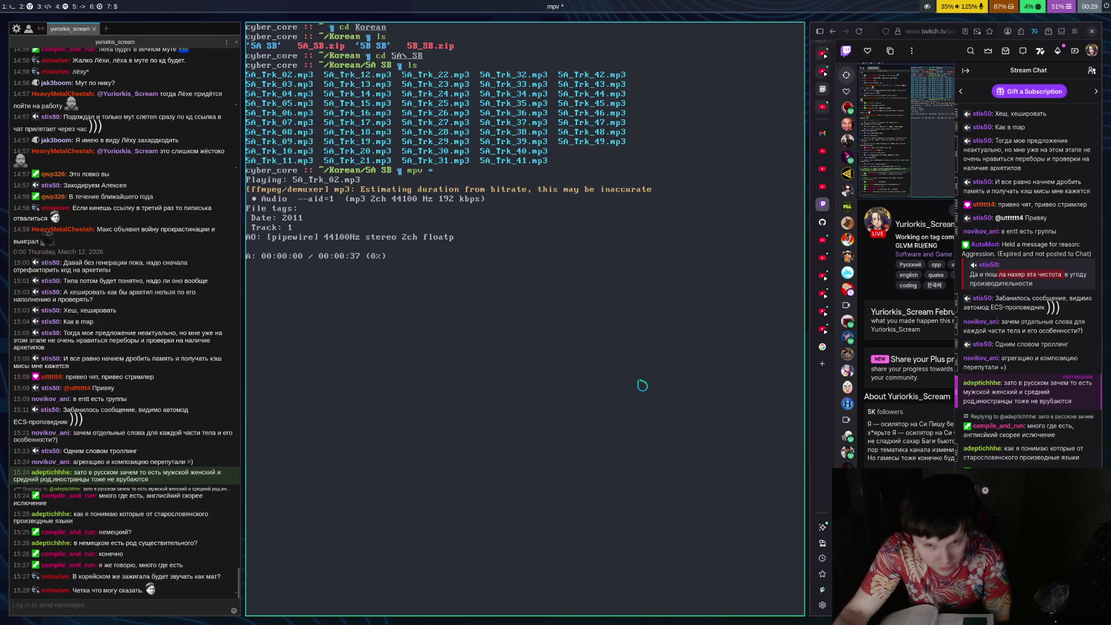
pyautogui.press('space')
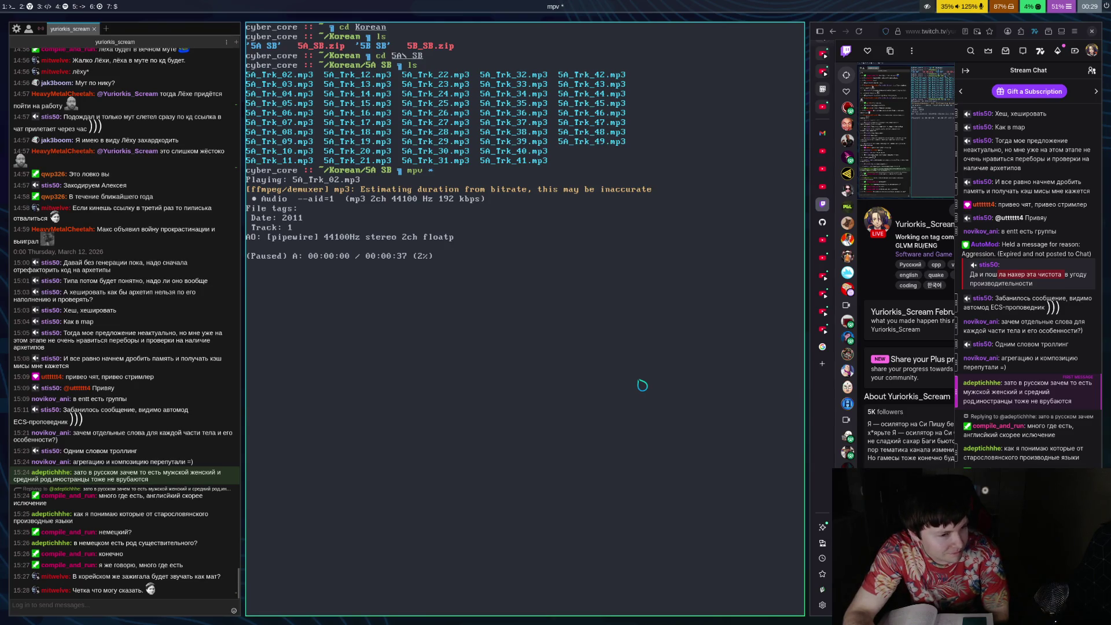
pyautogui.press('space')
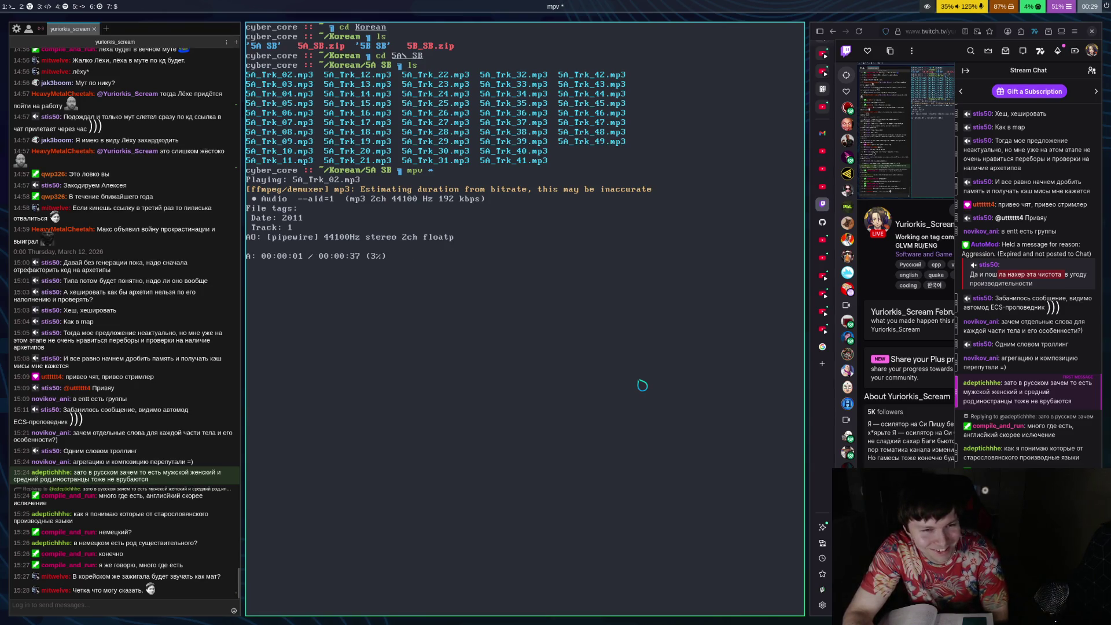
pyautogui.press('space')
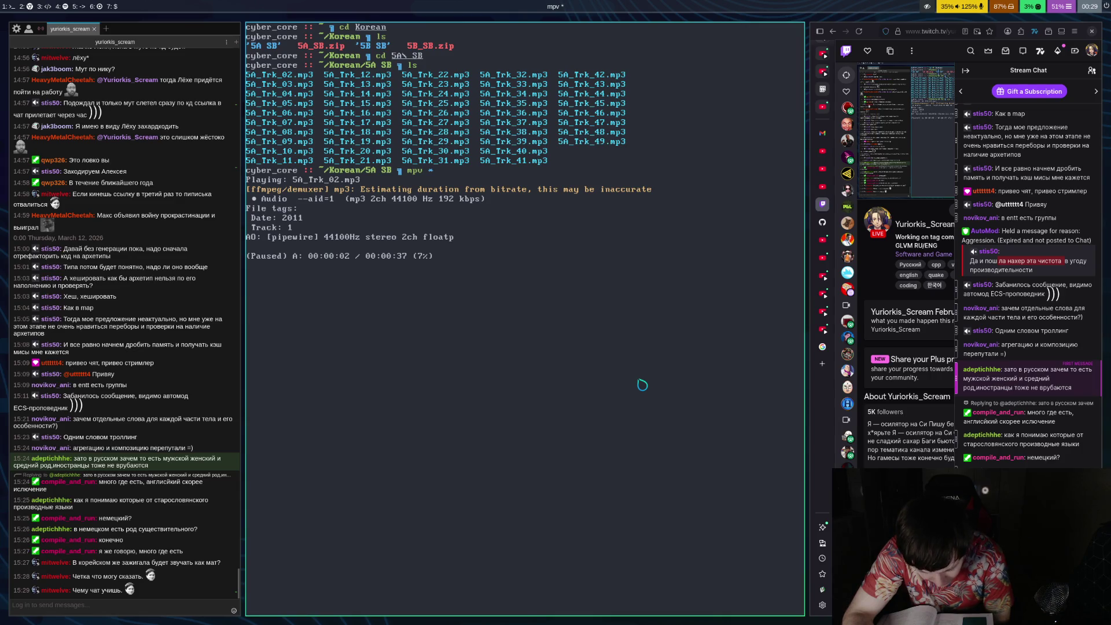
pyautogui.press('space')
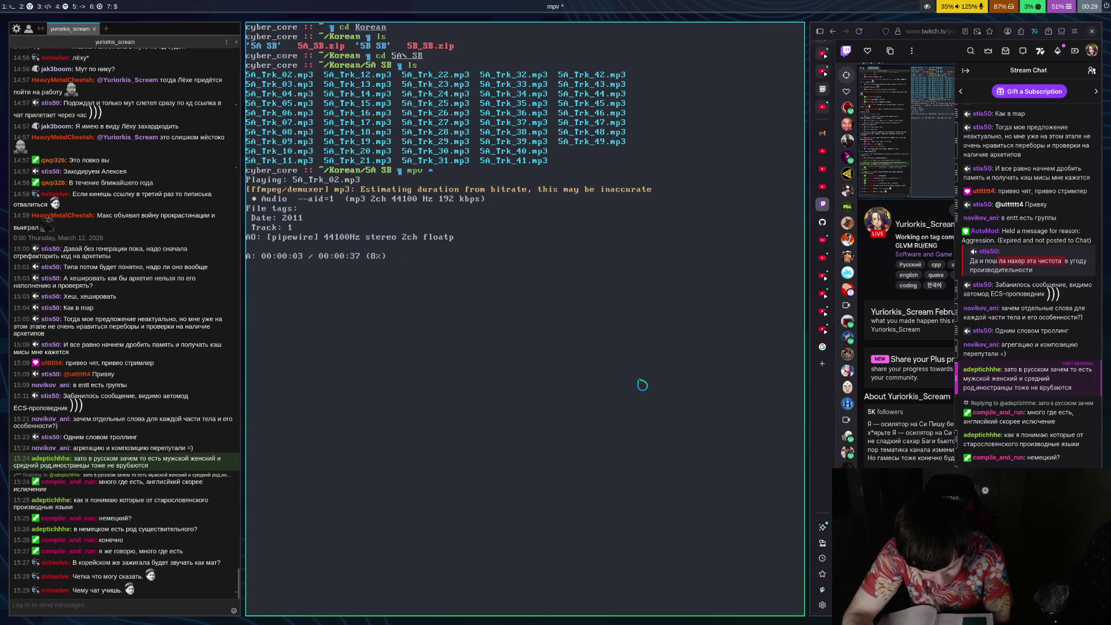
pyautogui.press('space')
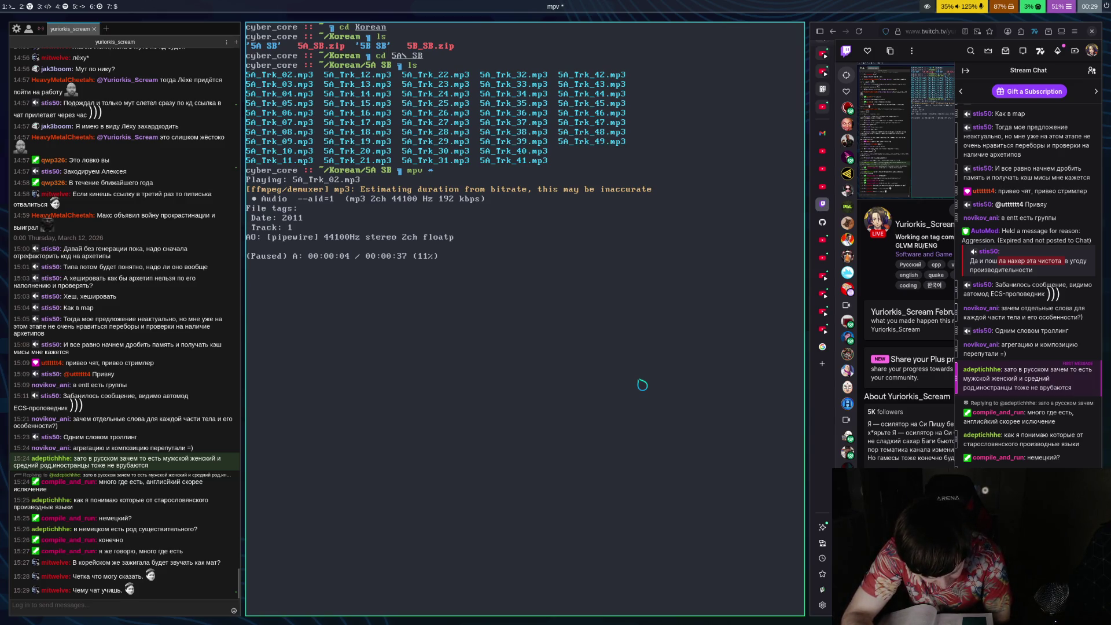
# Replay the phrase and keep listening in bursts, pausing at 00:00:07 and 00:00:09
pyautogui.press('space')
pyautogui.press('space')
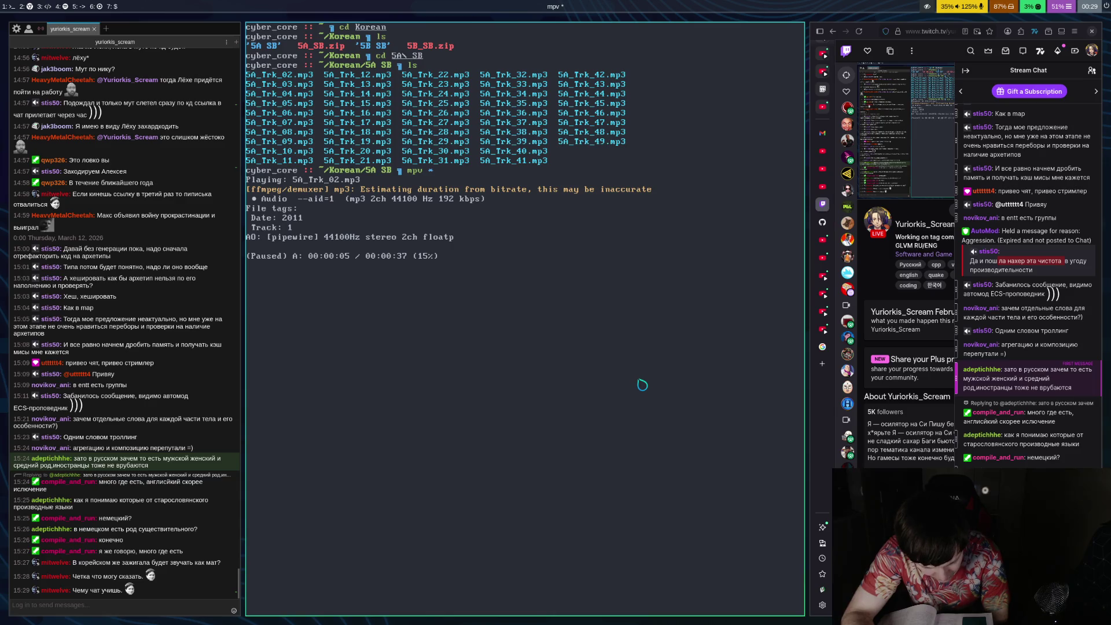
pyautogui.press('Left')
pyautogui.press('space')
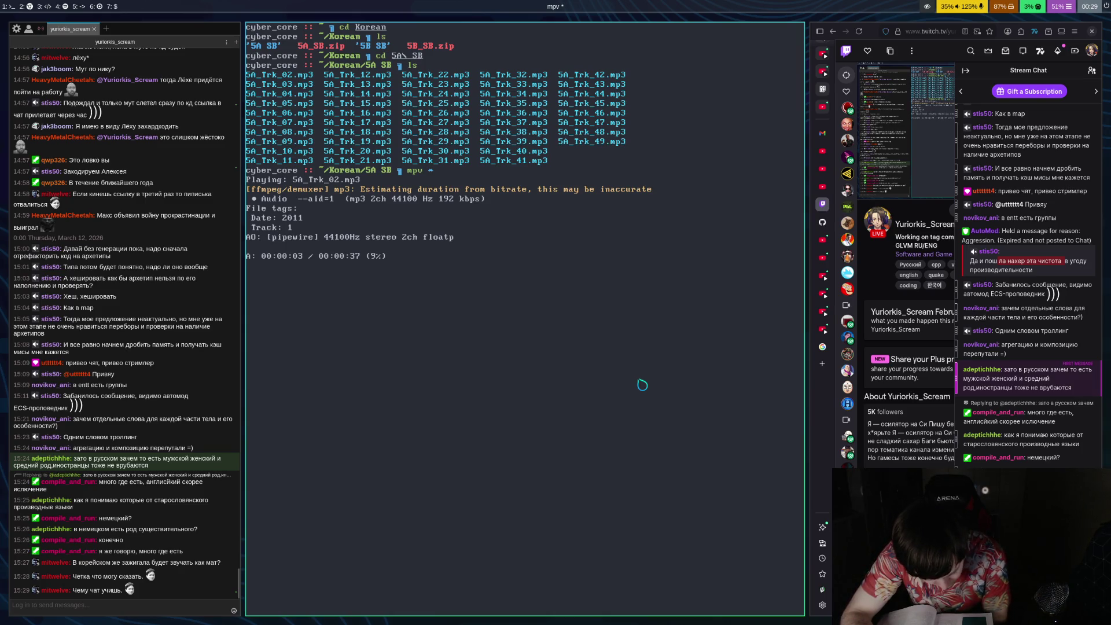
pyautogui.press('space')
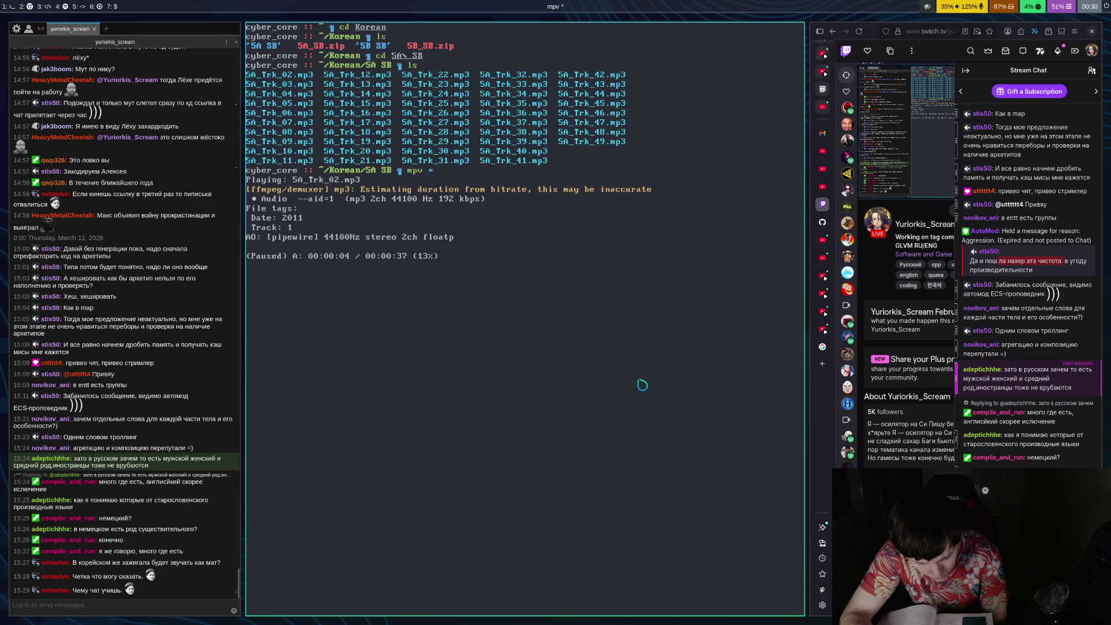
pyautogui.press('space')
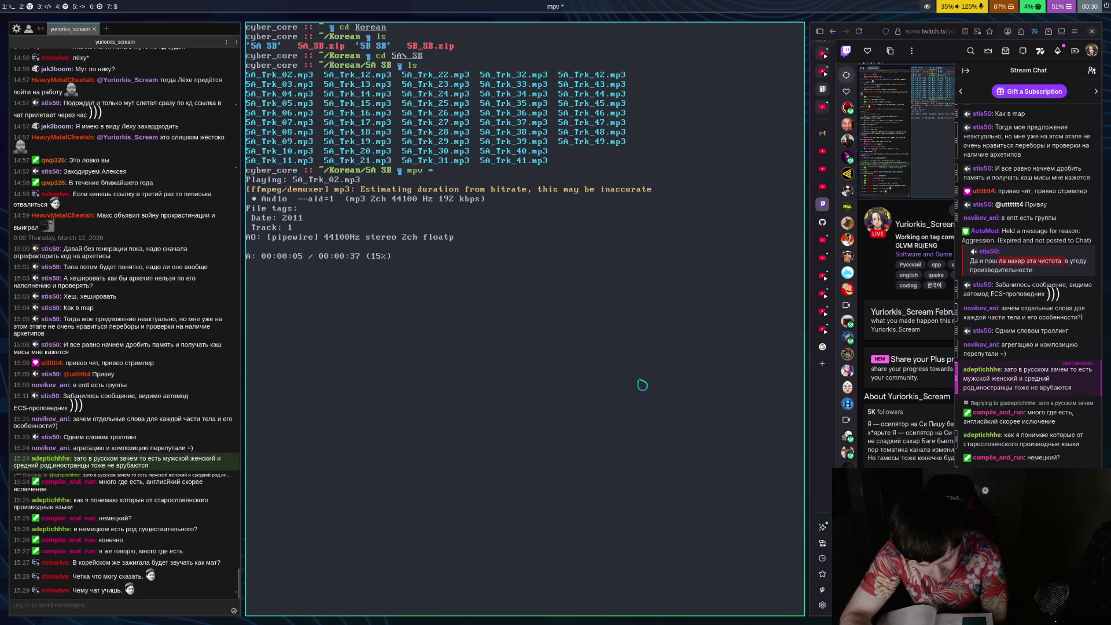
pyautogui.press('space')
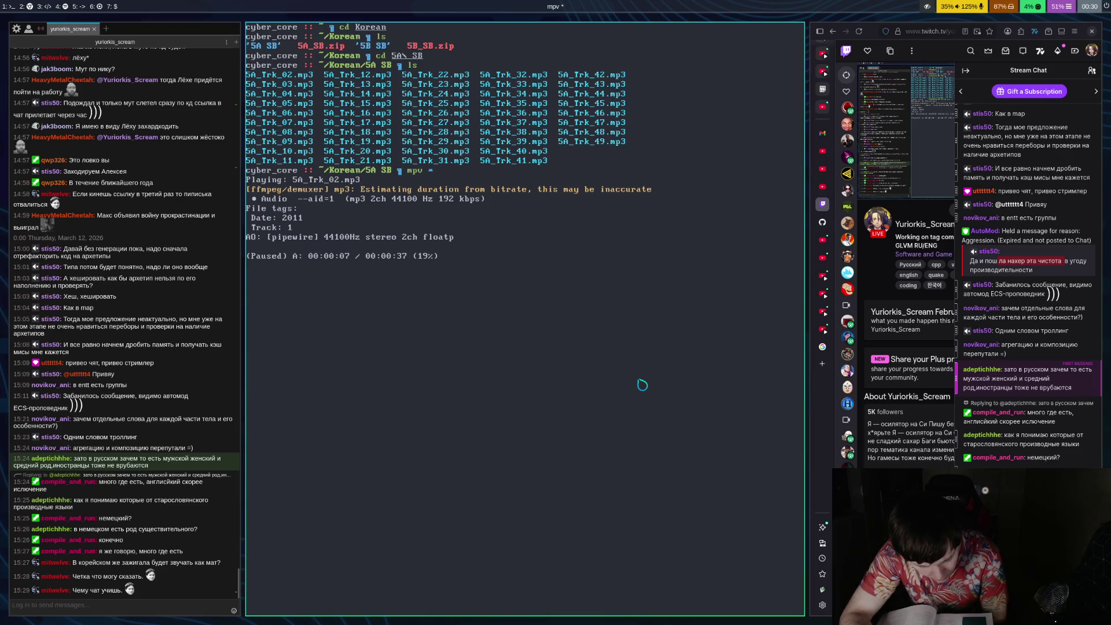
pyautogui.press('space')
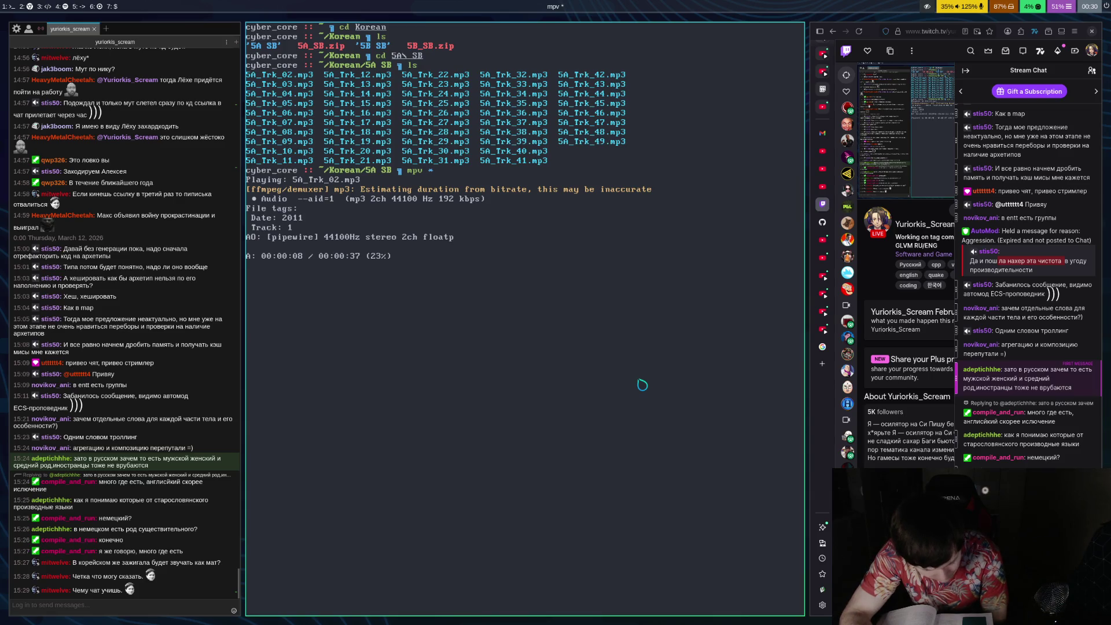
pyautogui.press('space')
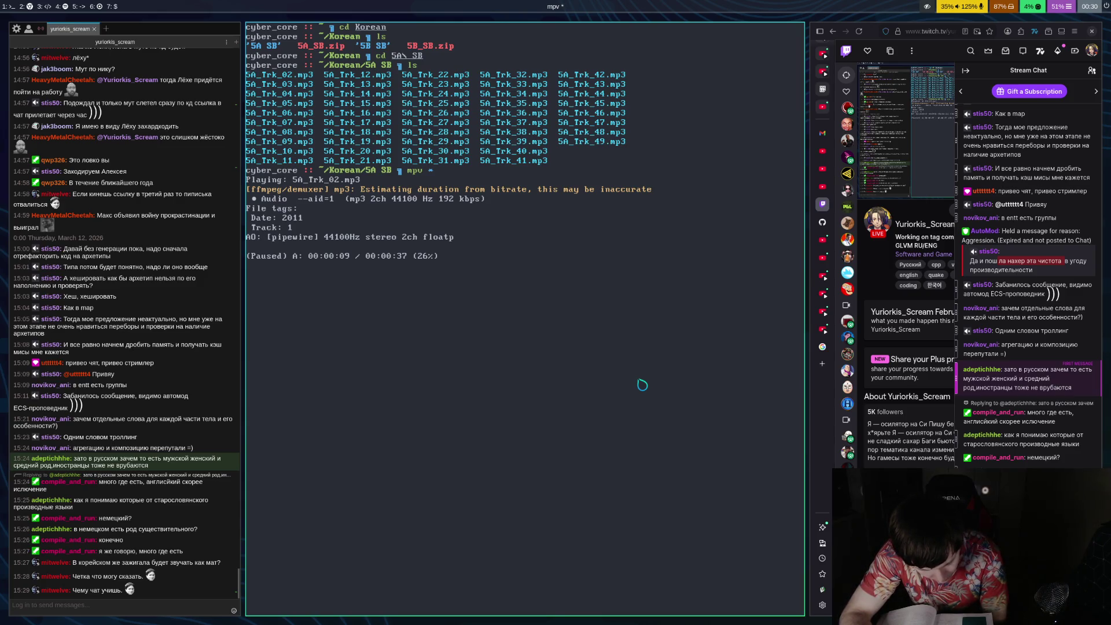
pyautogui.press('space')
pyautogui.press('space')
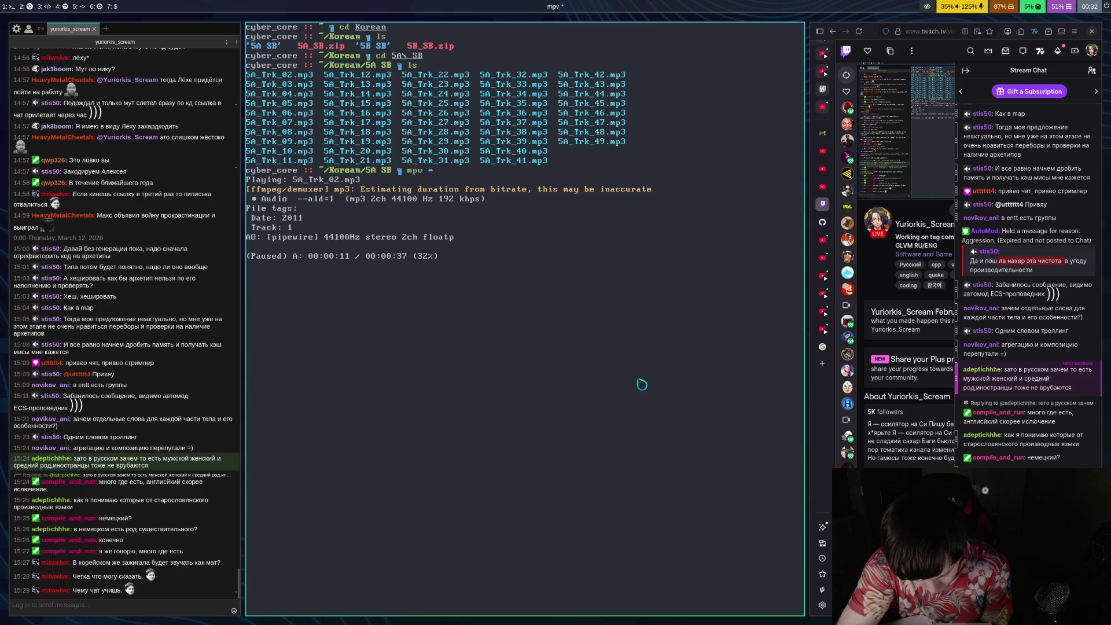
# Resume 5A_Trk_02.mp3 playback from 00:00:11
pyautogui.press('space')
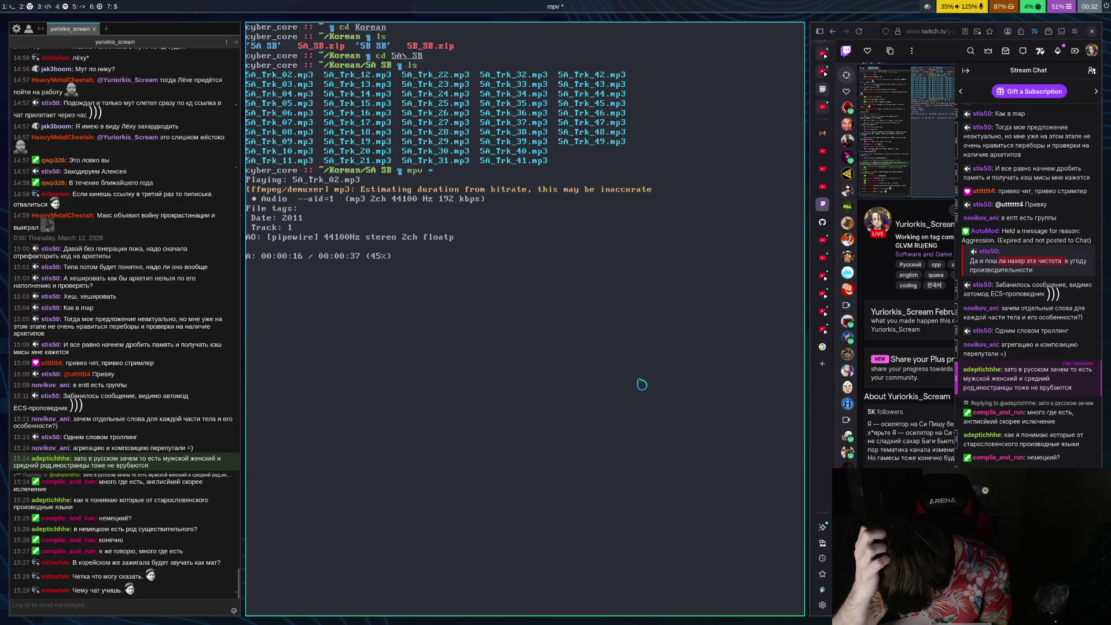
# Listen in bursts, pausing at 0:18, 0:20, 0:24 and 75%, with subtitles hidden
pyautogui.press('space')
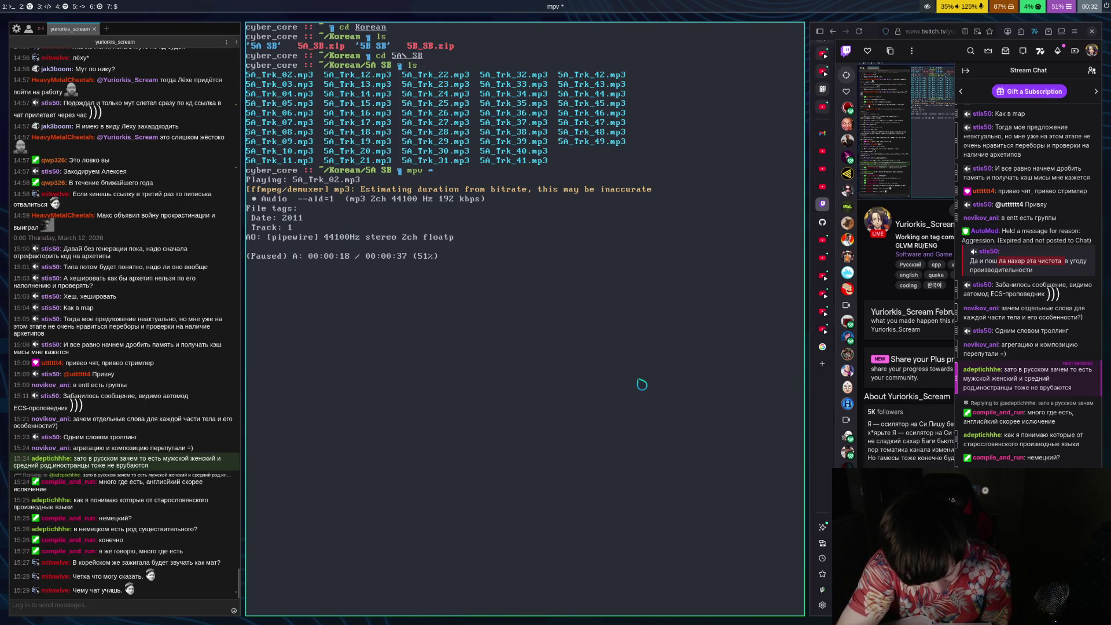
pyautogui.press('space')
pyautogui.press('space')
pyautogui.press('space')
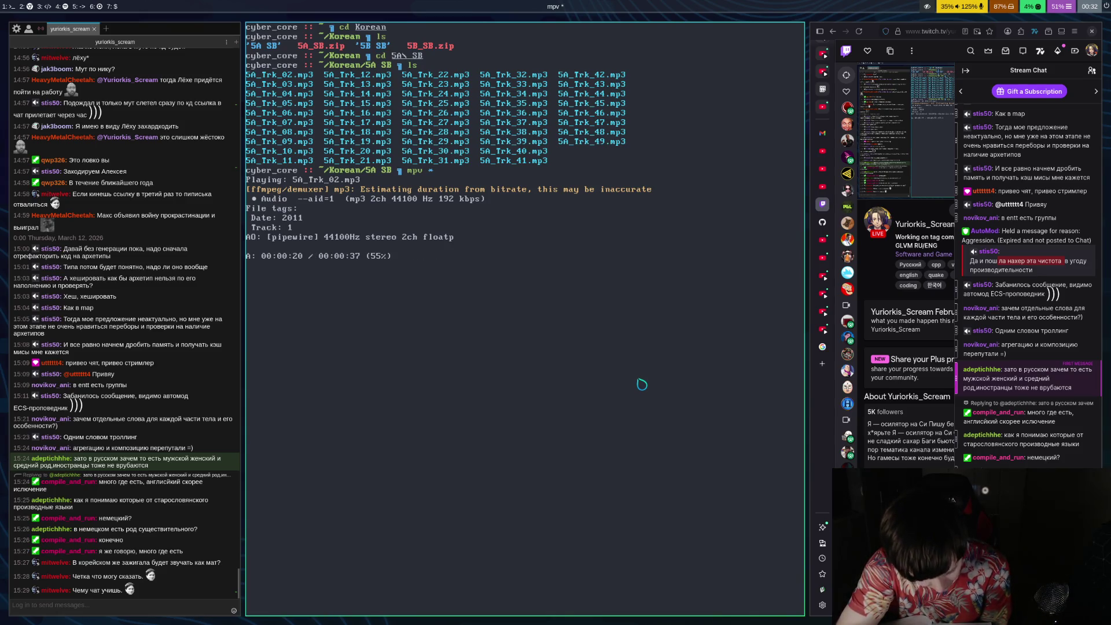
pyautogui.press('space')
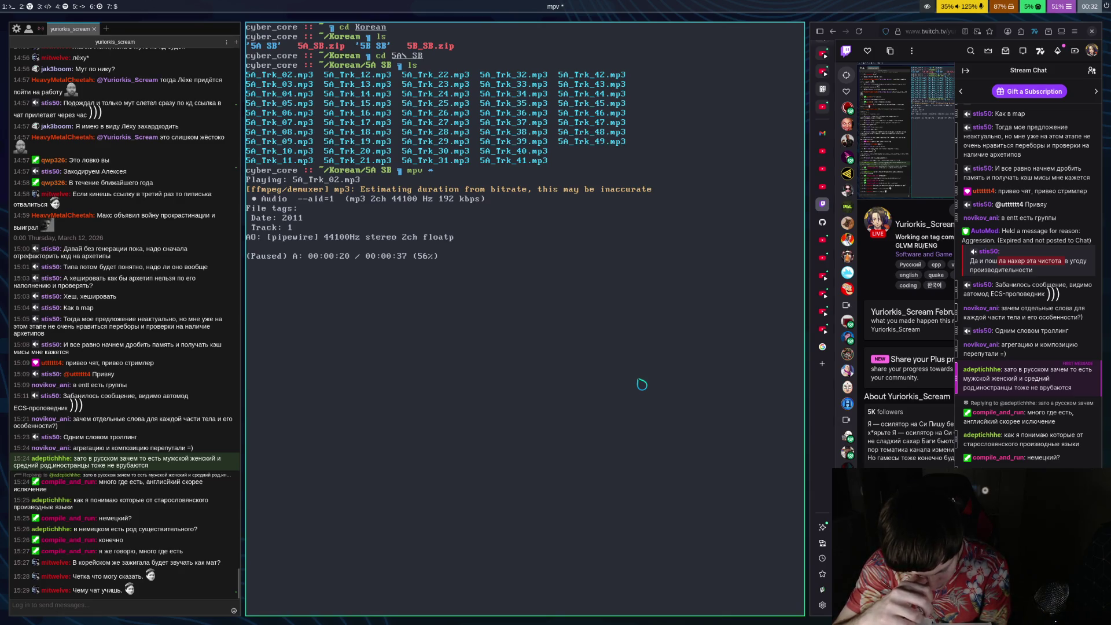
pyautogui.press('space')
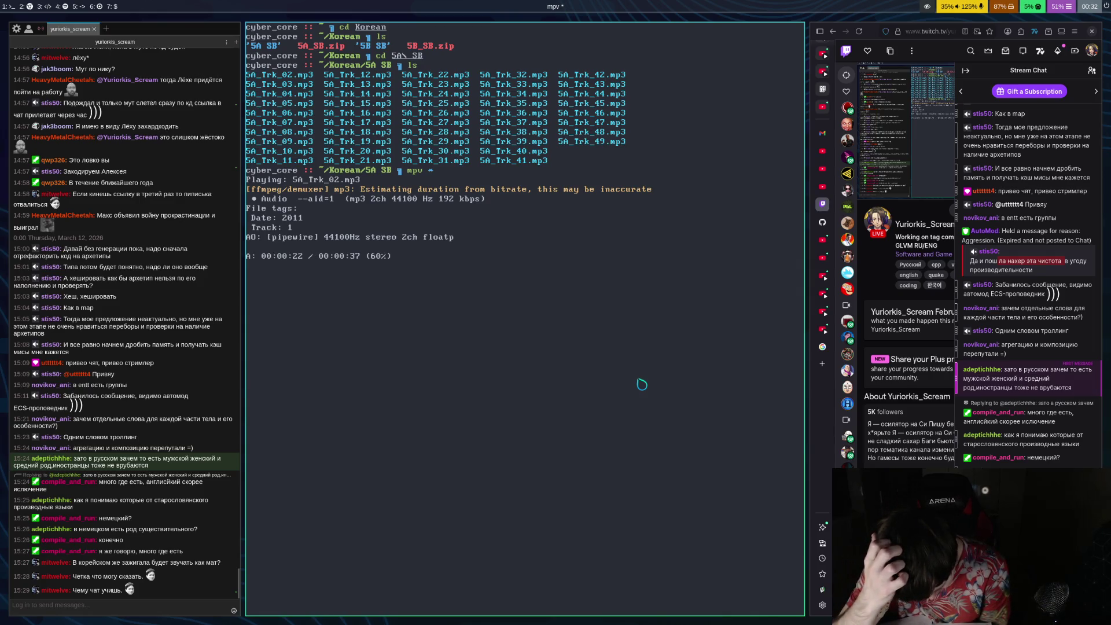
pyautogui.press('v')
pyautogui.press('space')
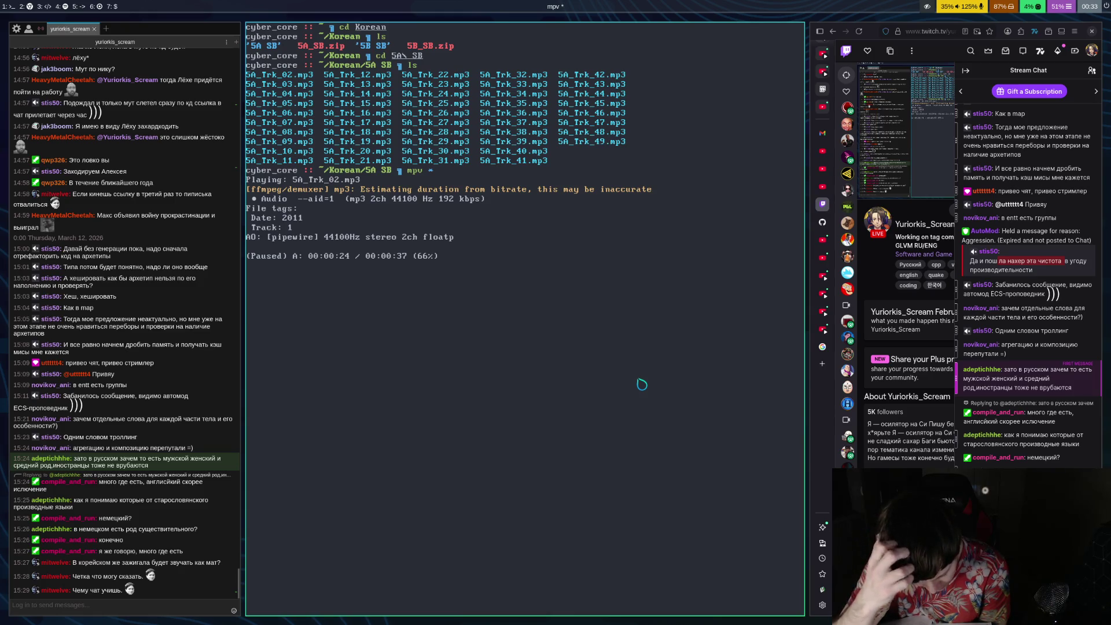
pyautogui.press('space')
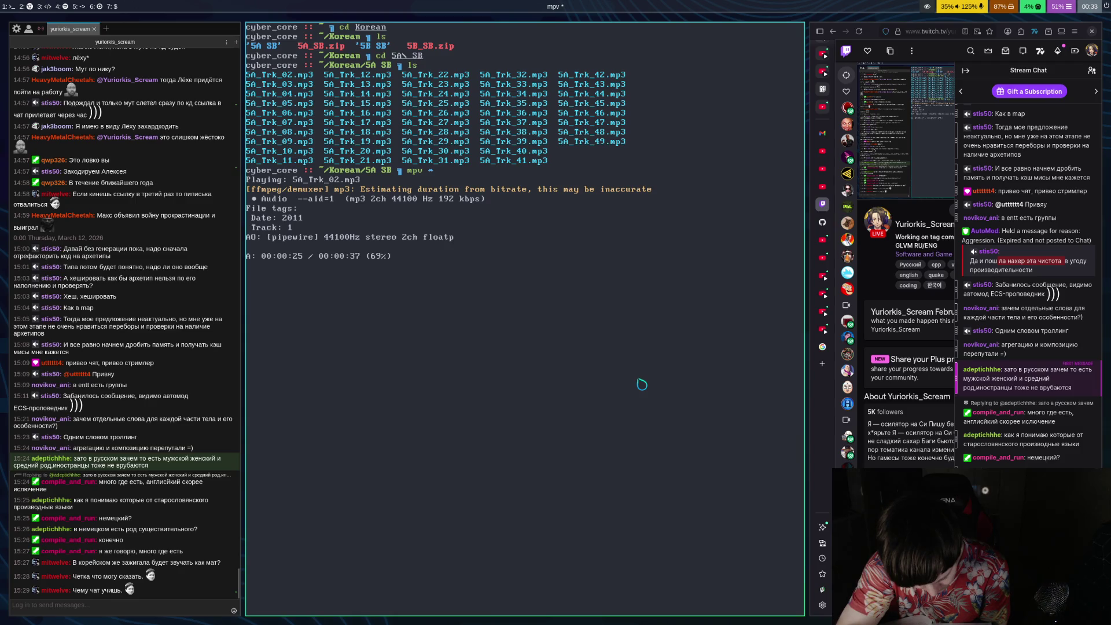
pyautogui.press('space')
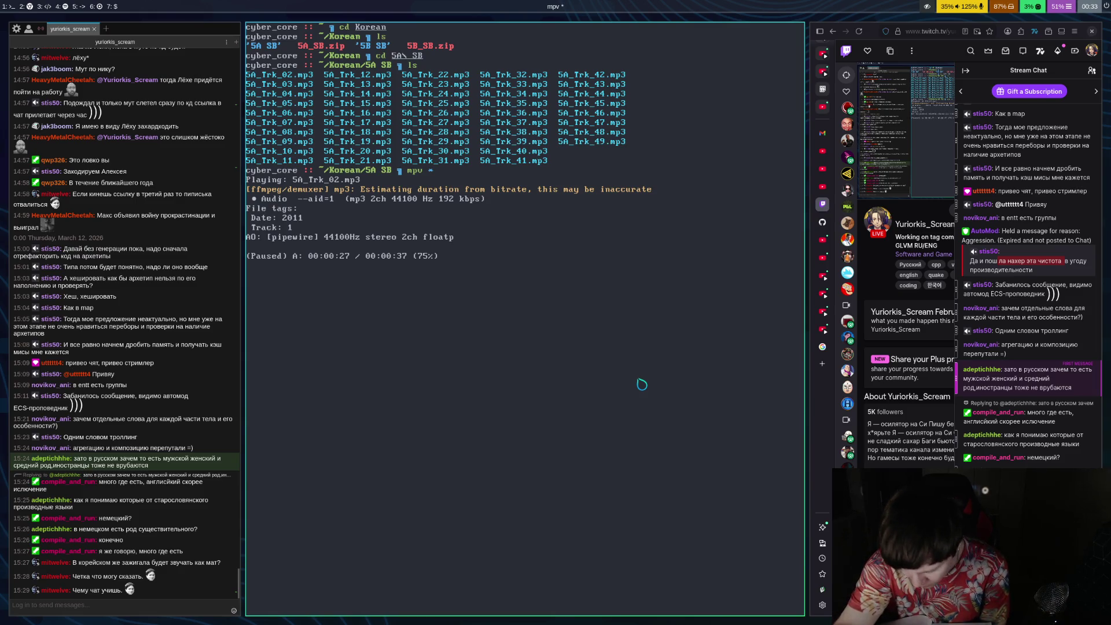
# Rewind five seconds, pause at 0:27 and 0:32, then widen the browser beside the terminal
pyautogui.press('Left')
pyautogui.press('space')
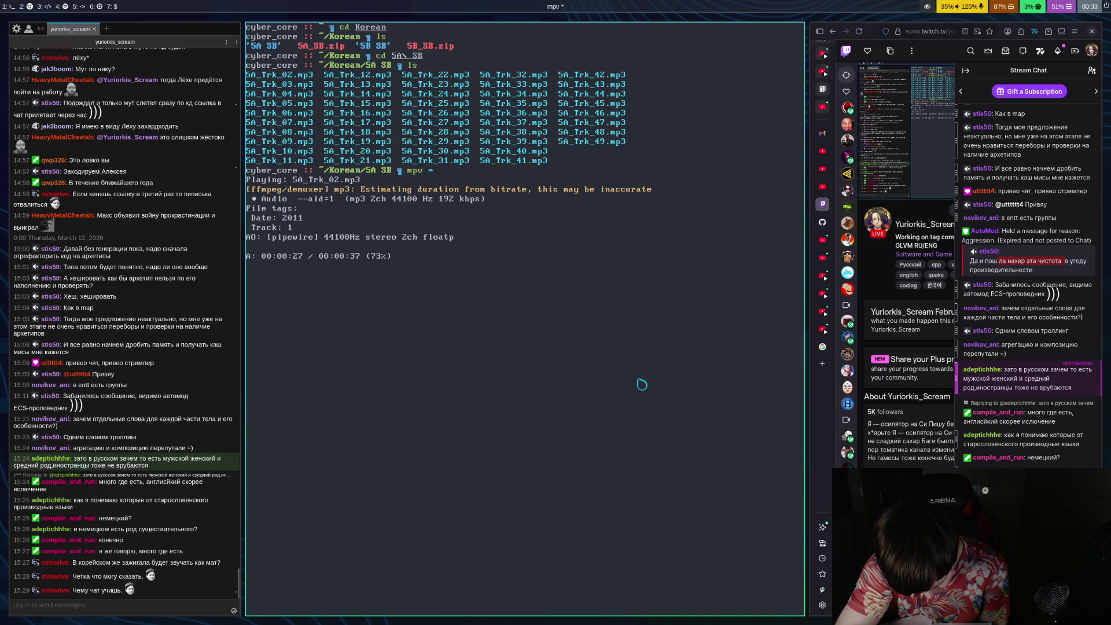
pyautogui.press('space')
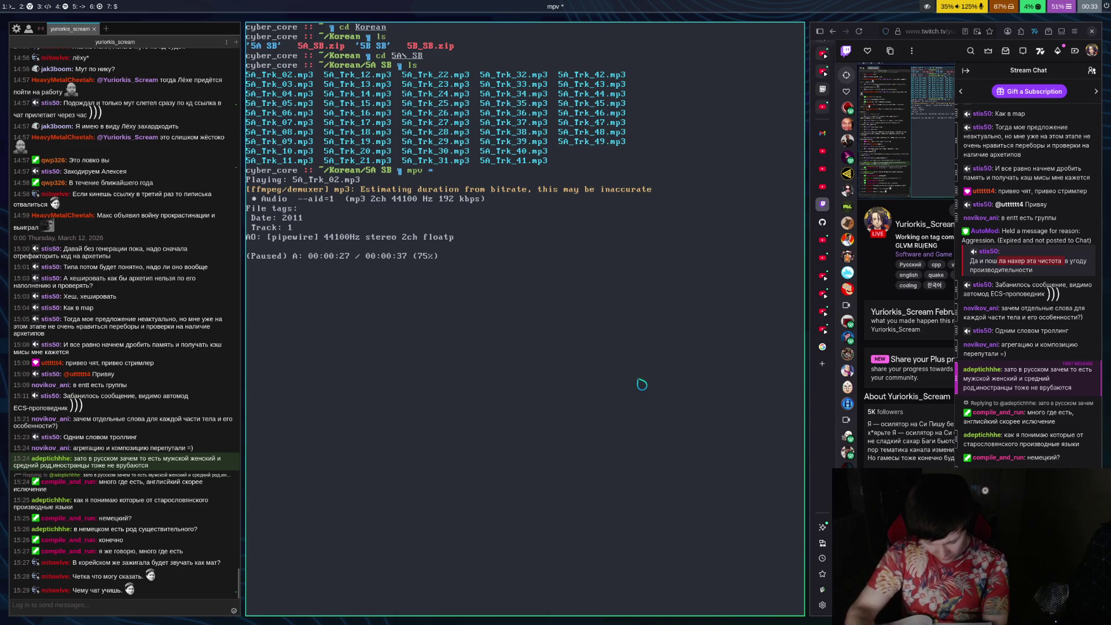
pyautogui.press('space')
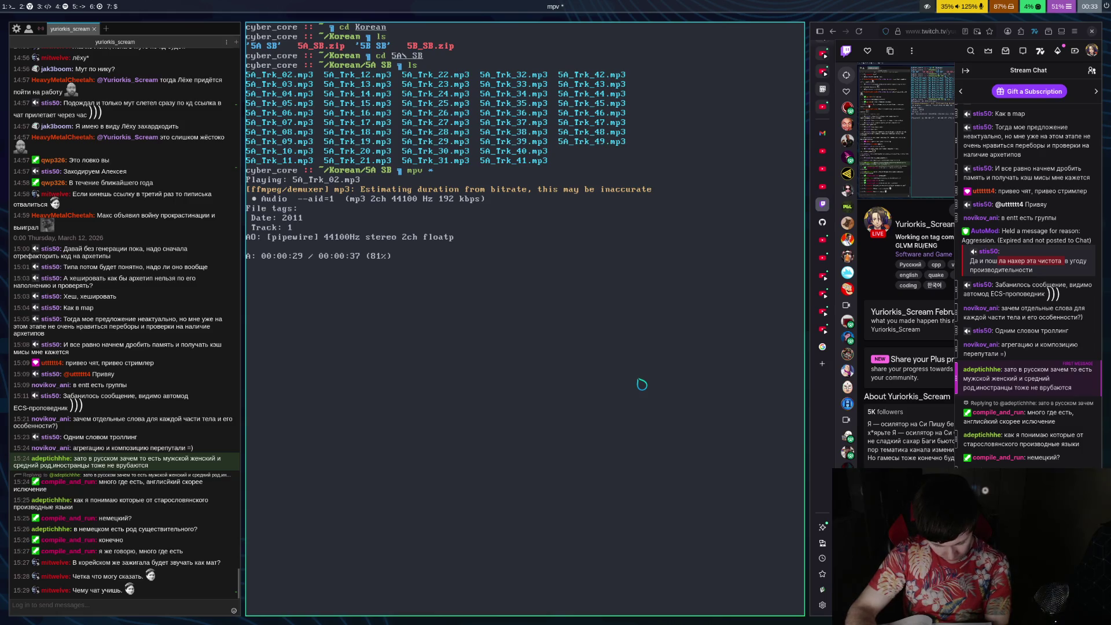
pyautogui.press('space')
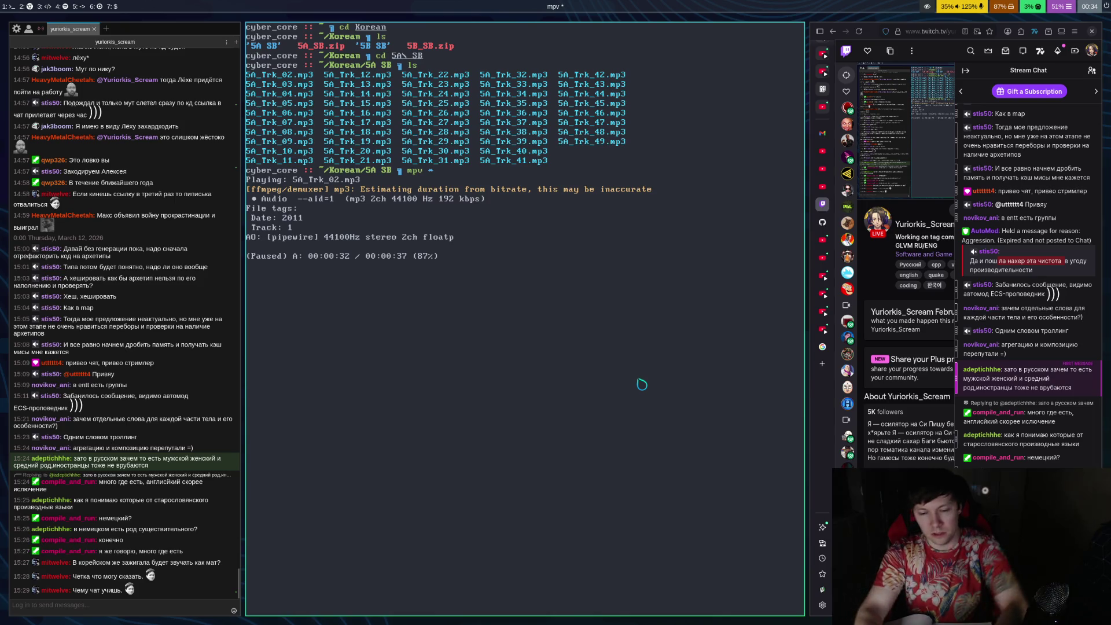
pyautogui.press('super+ctrl+Left')
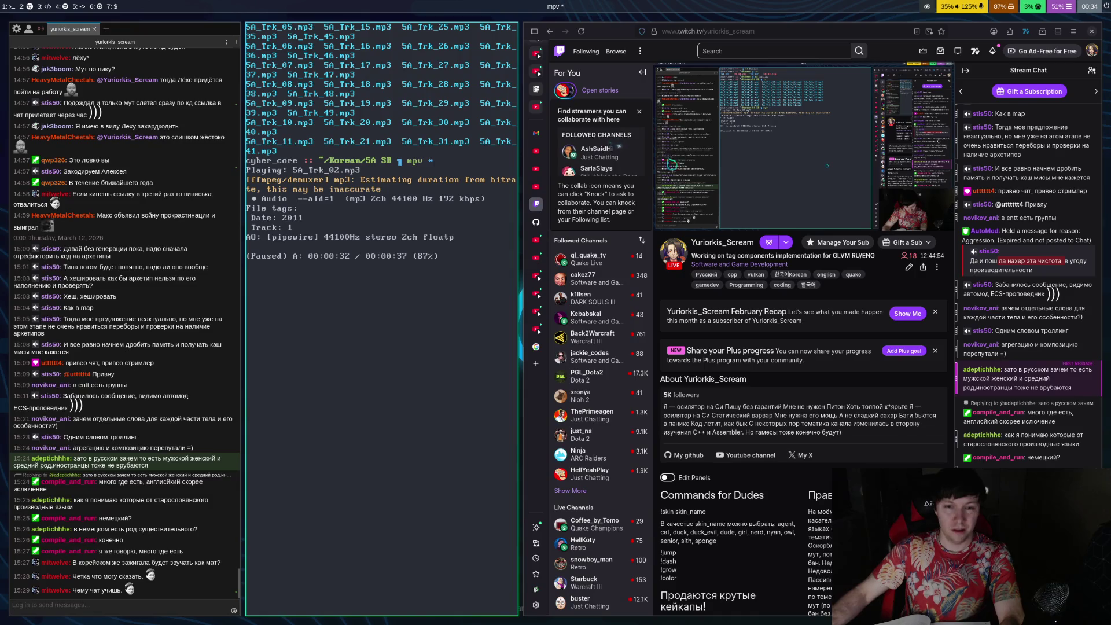
# Check the translator tab, then search Google for 'chatgpt' in a new tab and open ChatGPT
pyautogui.click(538, 348)
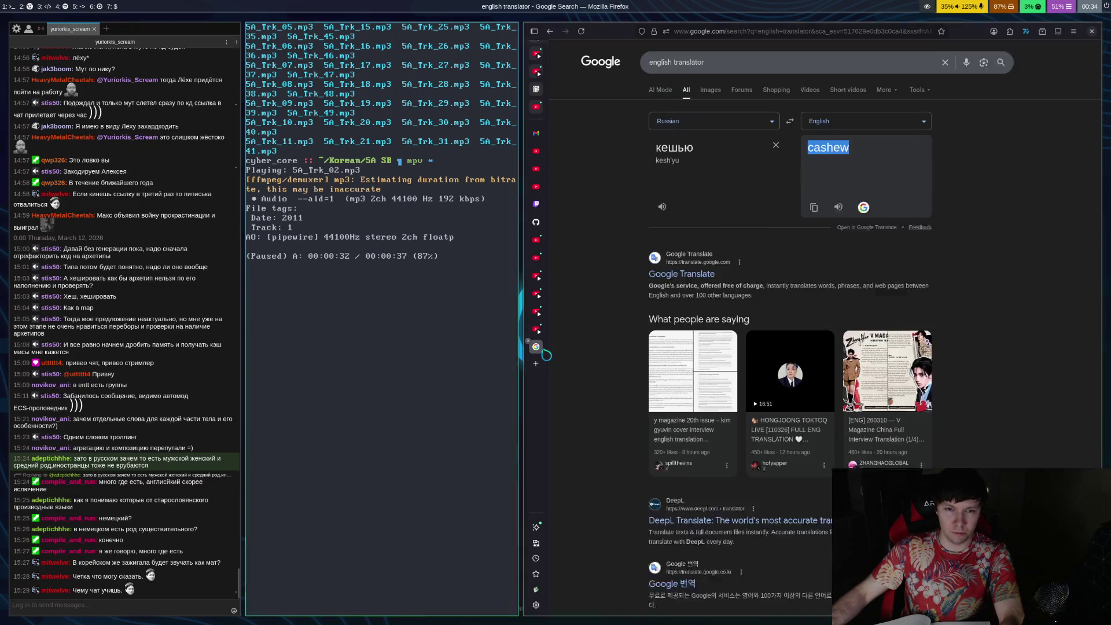
pyautogui.click(535, 364)
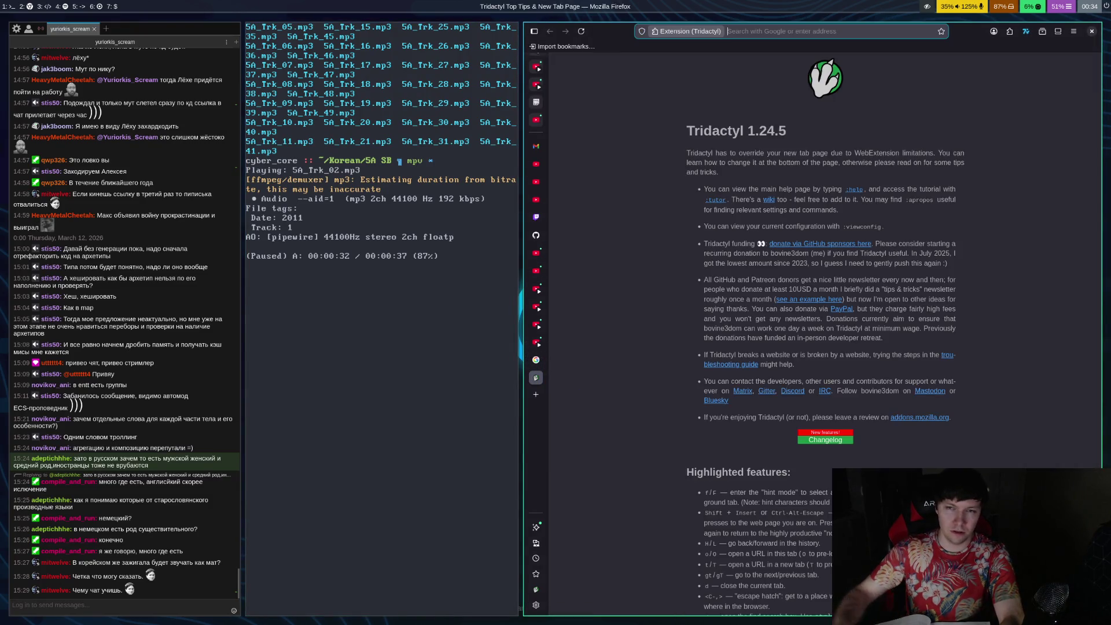
pyautogui.write('g')
pyautogui.press('Return')
pyautogui.write('chatgpt')
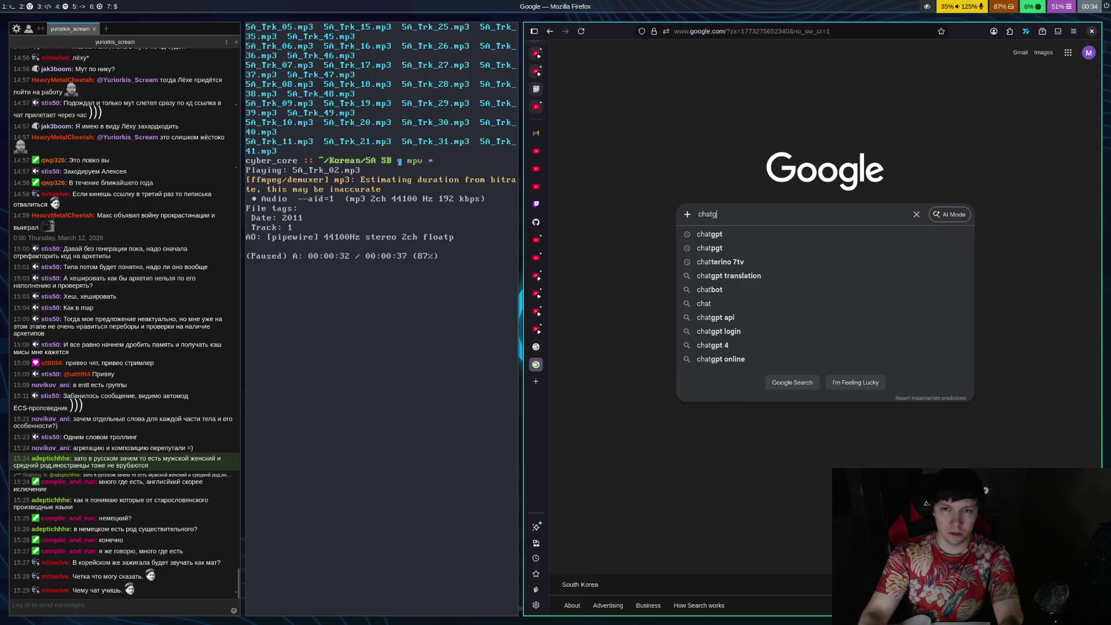
pyautogui.press('Return')
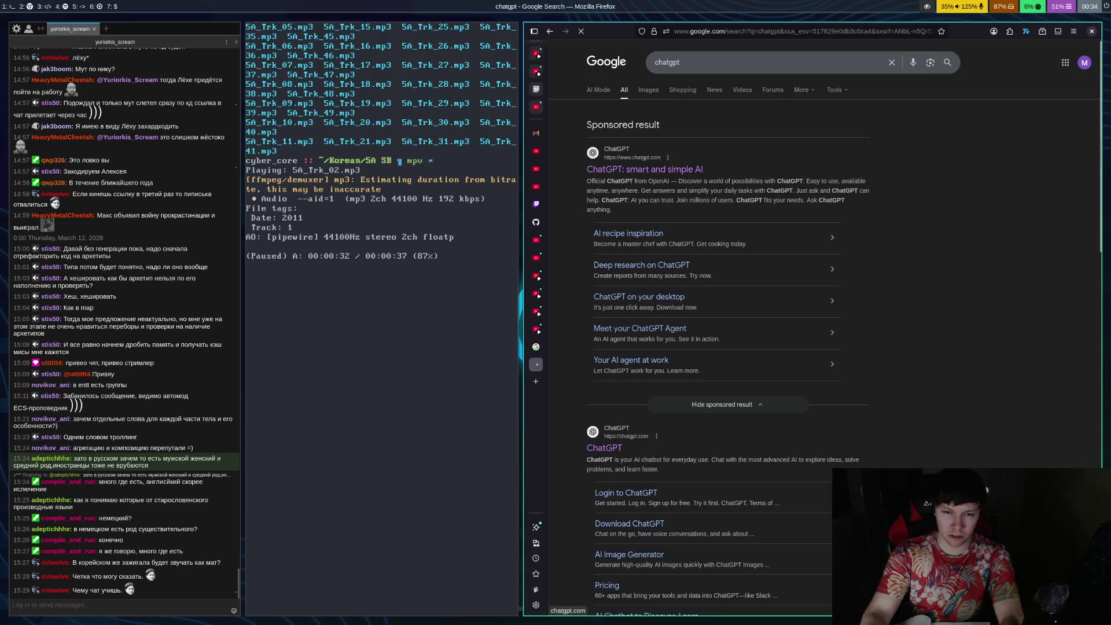
pyautogui.click(644, 169)
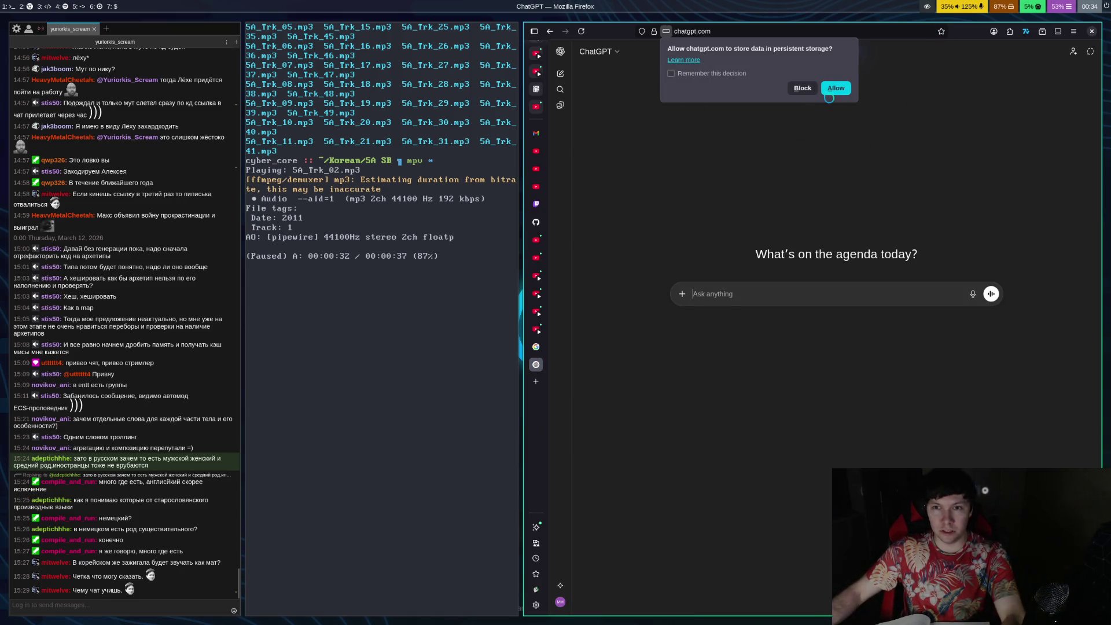
# Block the storage prompt and send ChatGPT 'переведи 아마' using Russian then Korean input
pyautogui.click(802, 88)
pyautogui.hotkey('ctrl', 'space')
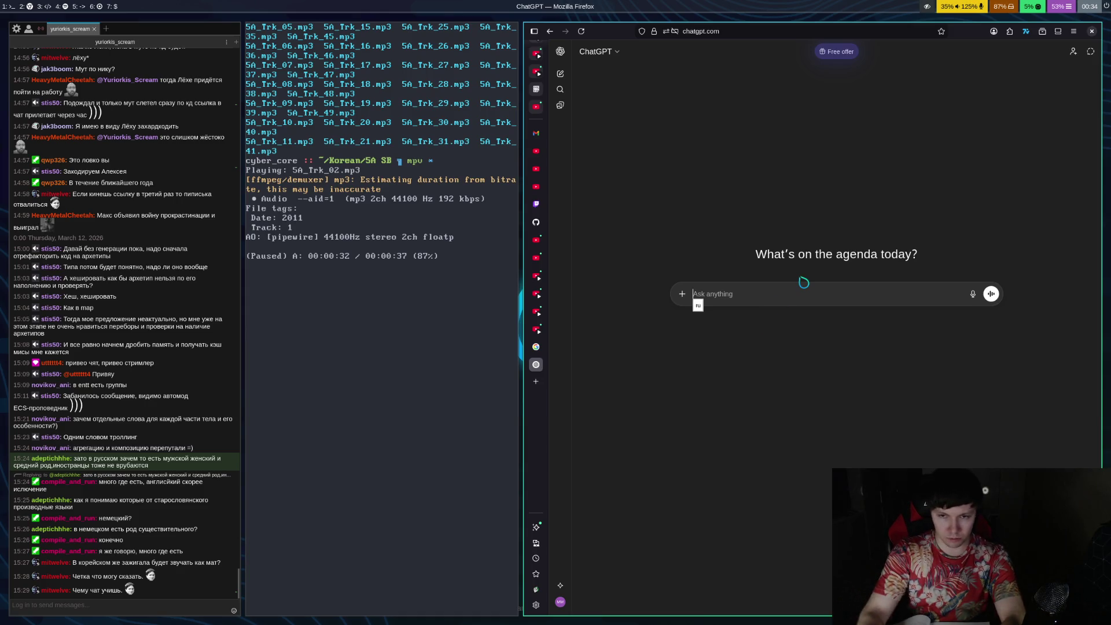
pyautogui.write('пере')
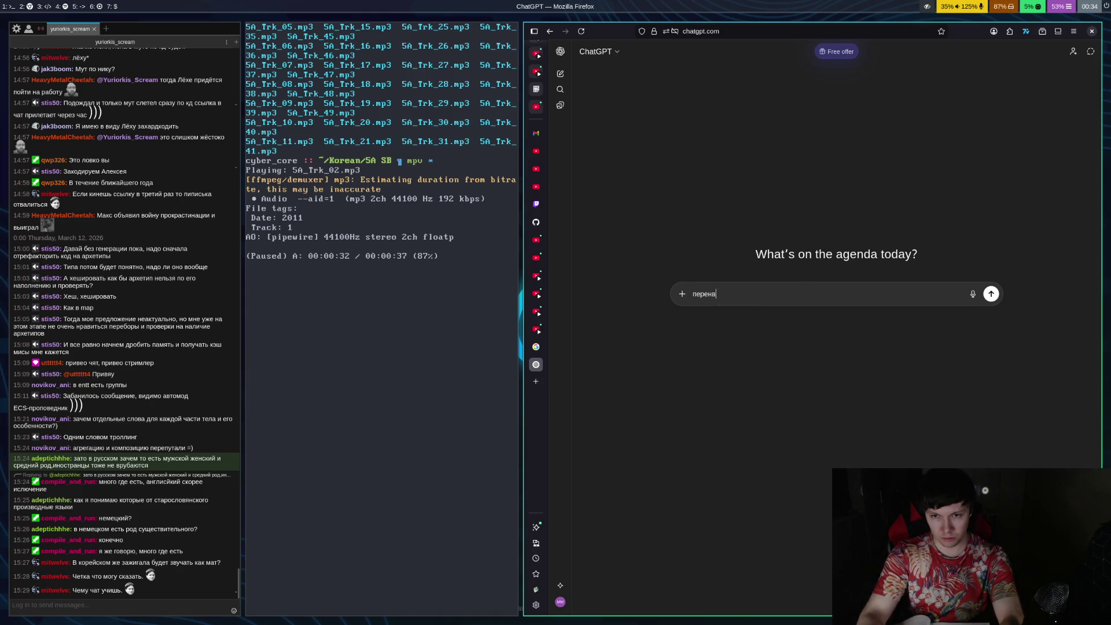
pyautogui.write('веди')
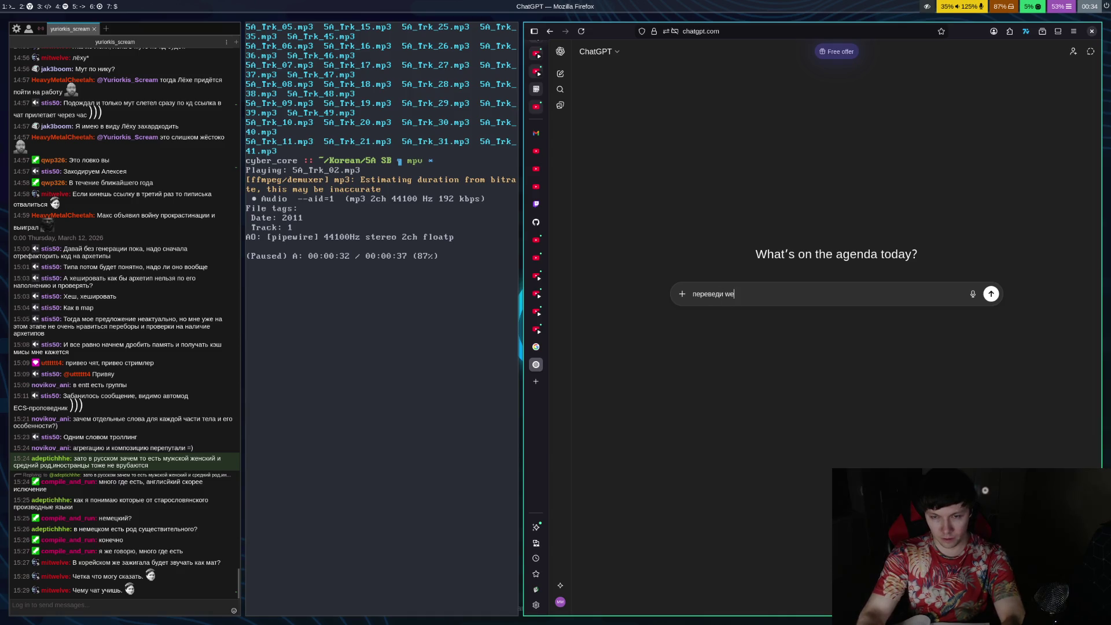
pyautogui.hotkey('ctrl', 'space')
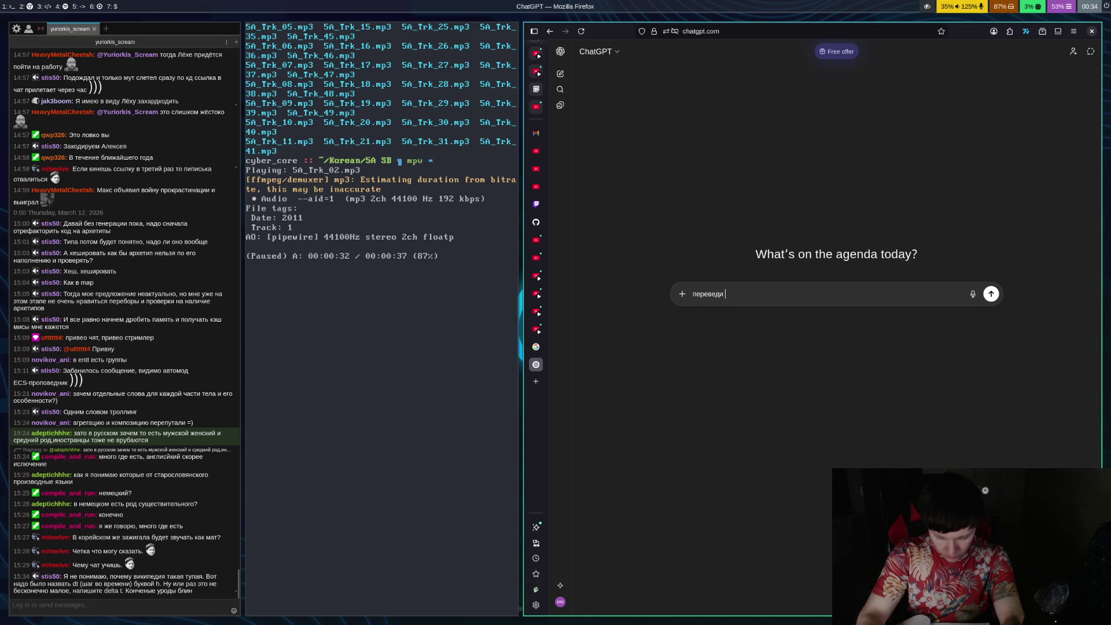
pyautogui.write('라이터')
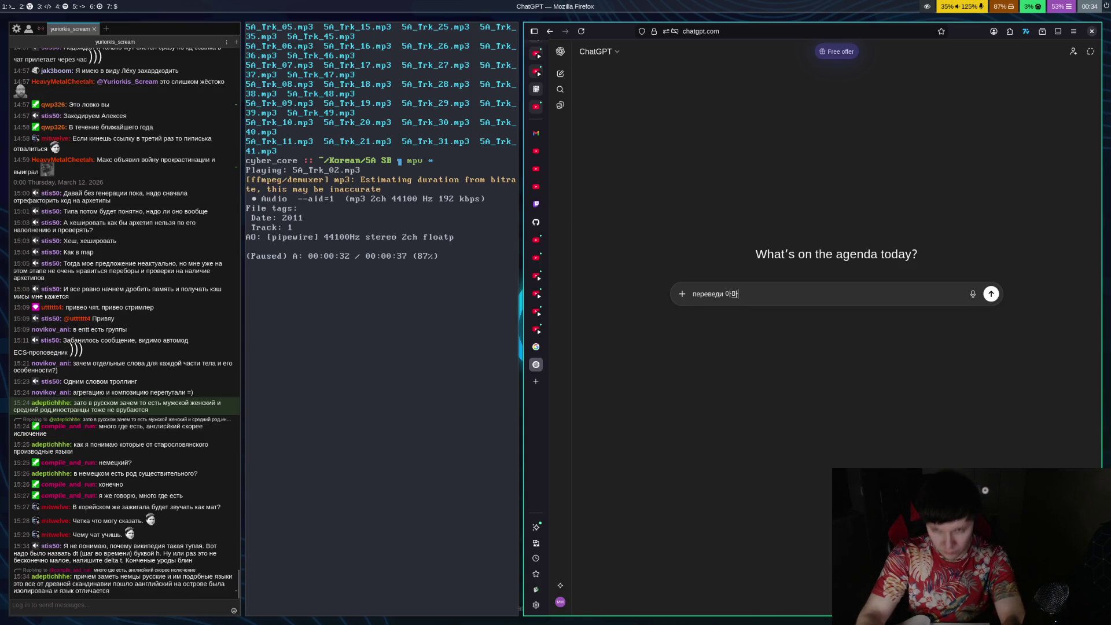
pyautogui.press('Return')
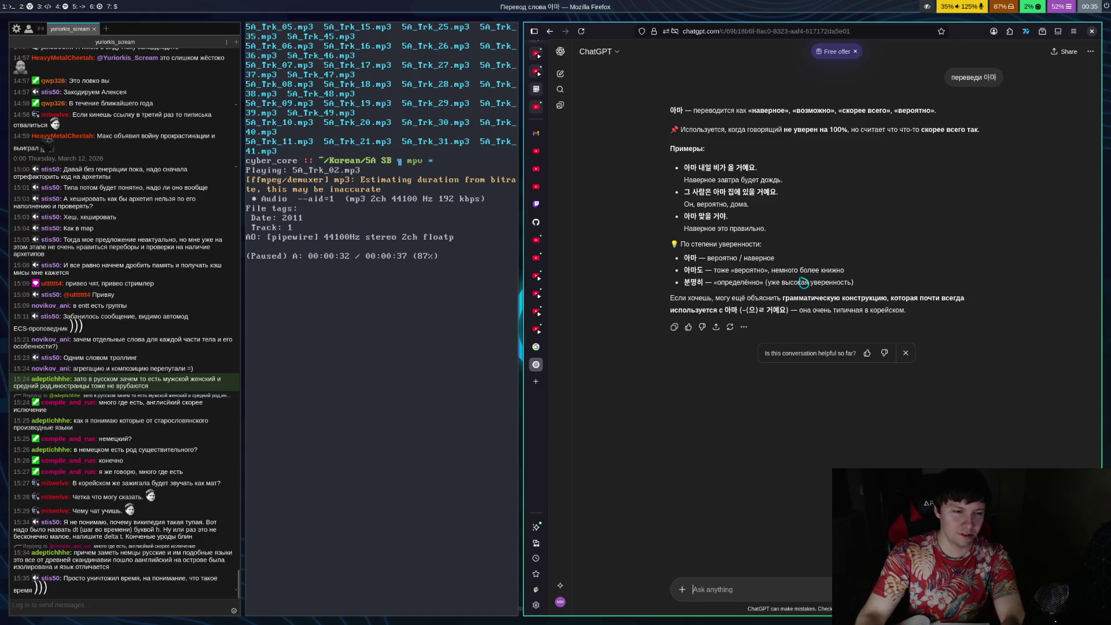
pyautogui.press('super+Left')
pyautogui.press('Left')
pyautogui.press('space')
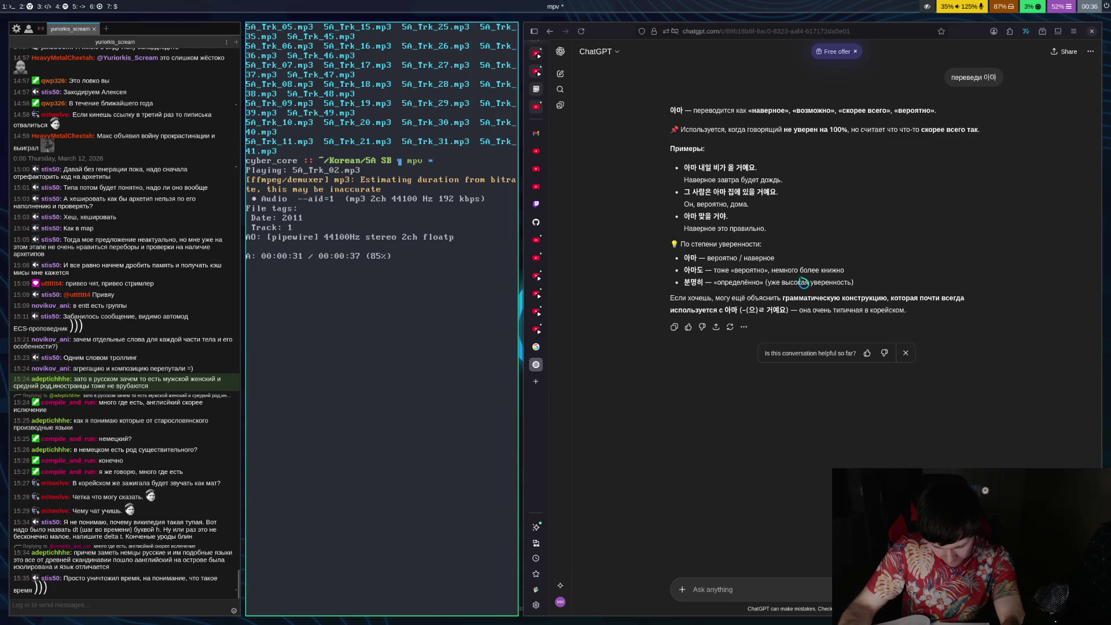
pyautogui.press('space')
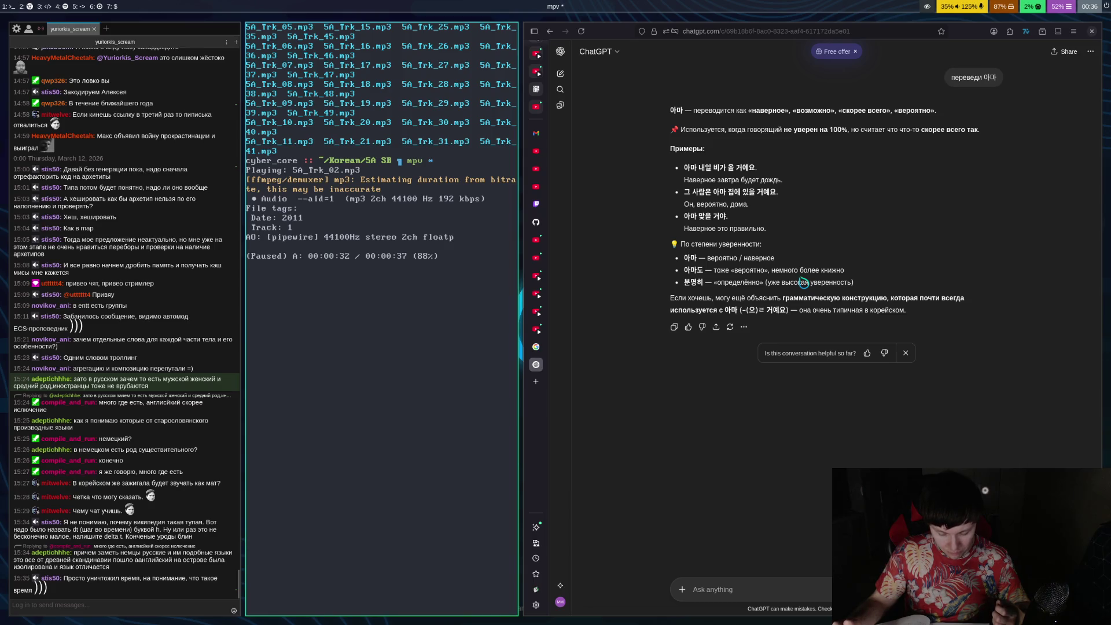
pyautogui.press('Left')
pyautogui.press('space')
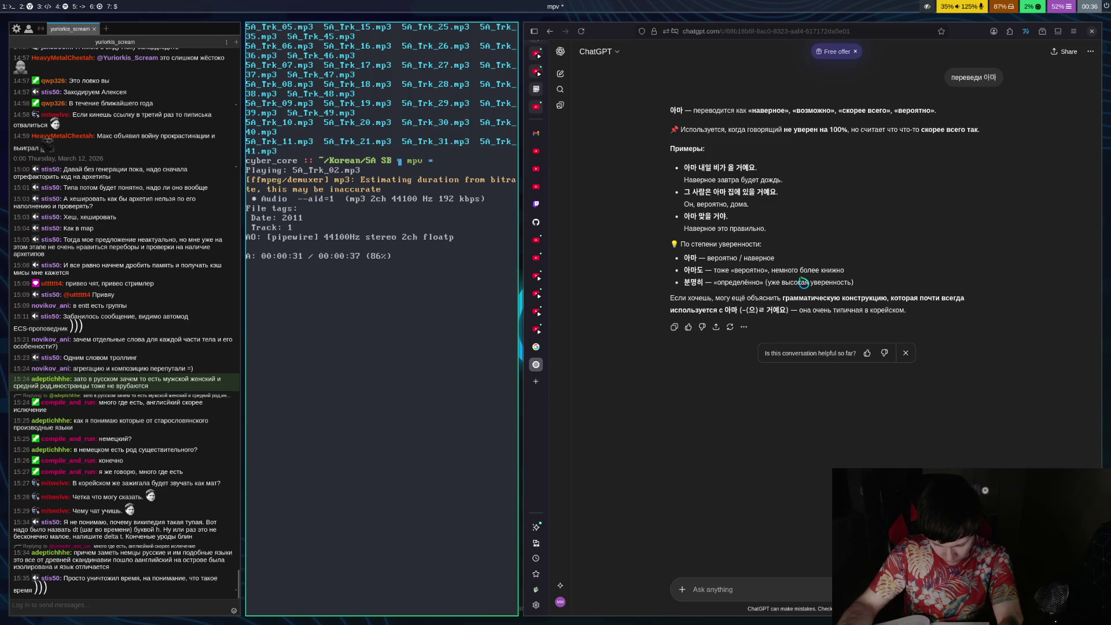
pyautogui.press('space')
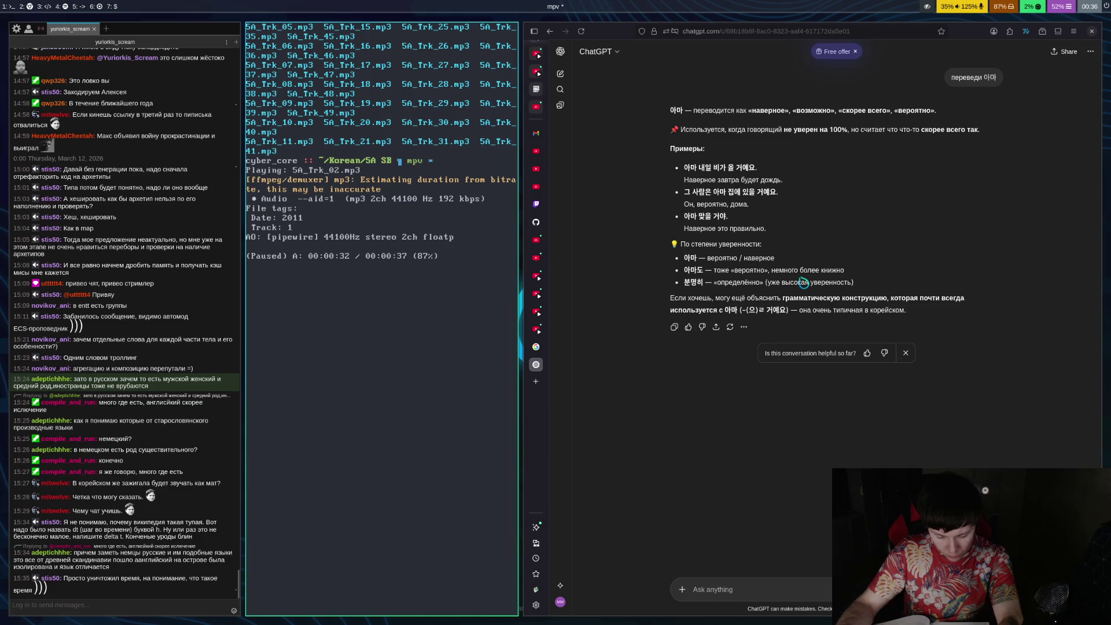
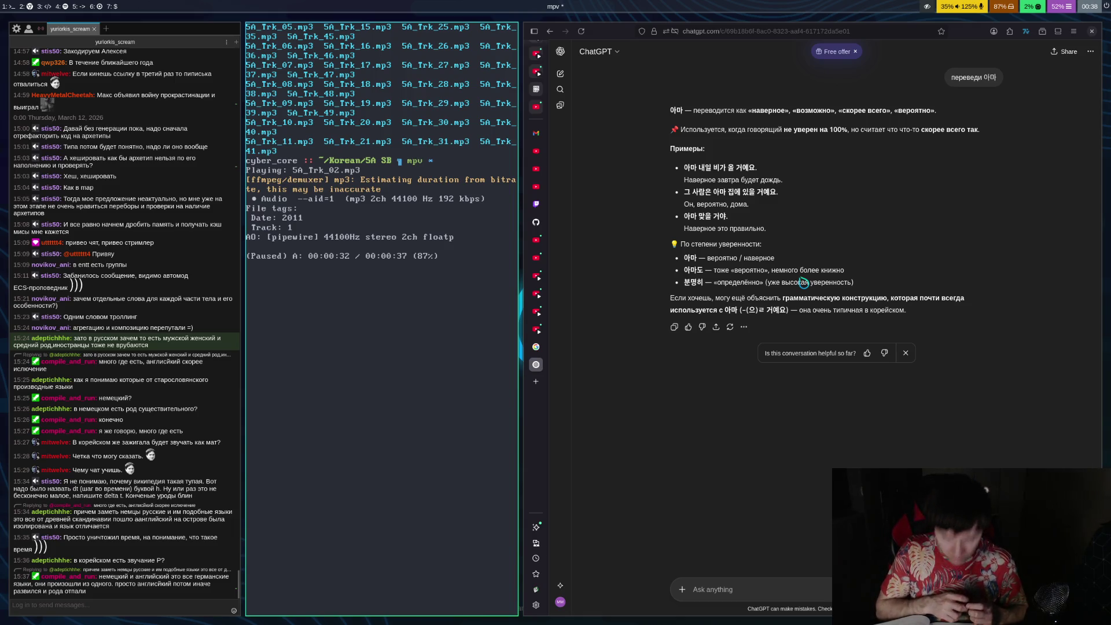
# Play 5A_Trk_03.mp3 in short bursts, skipping ahead once, and leave it paused at 00:00:14
pyautogui.press('space')
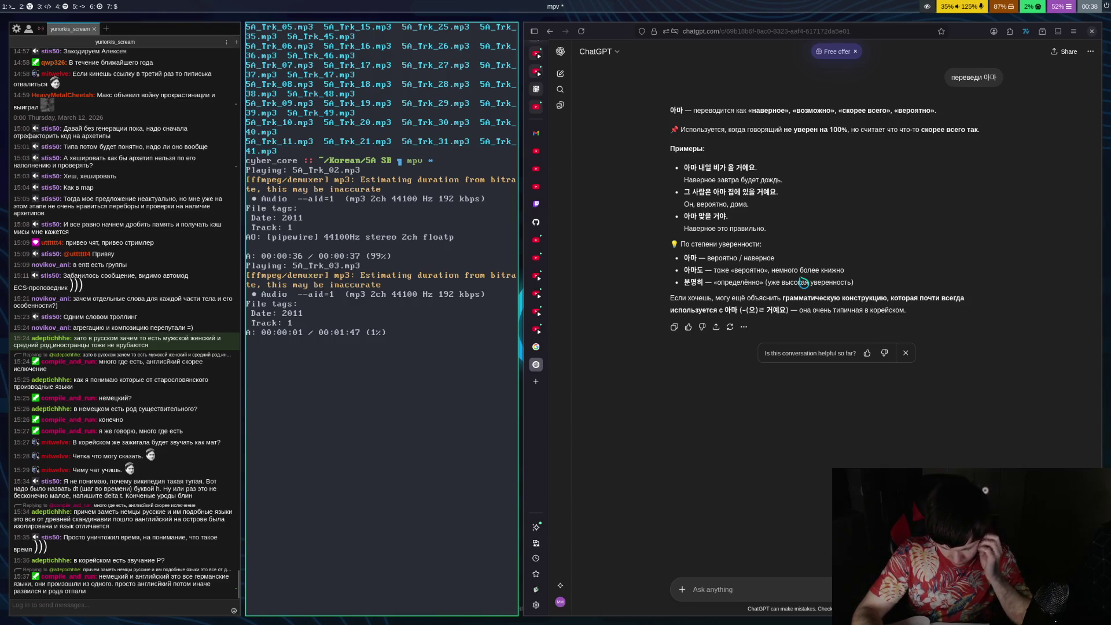
pyautogui.press('space')
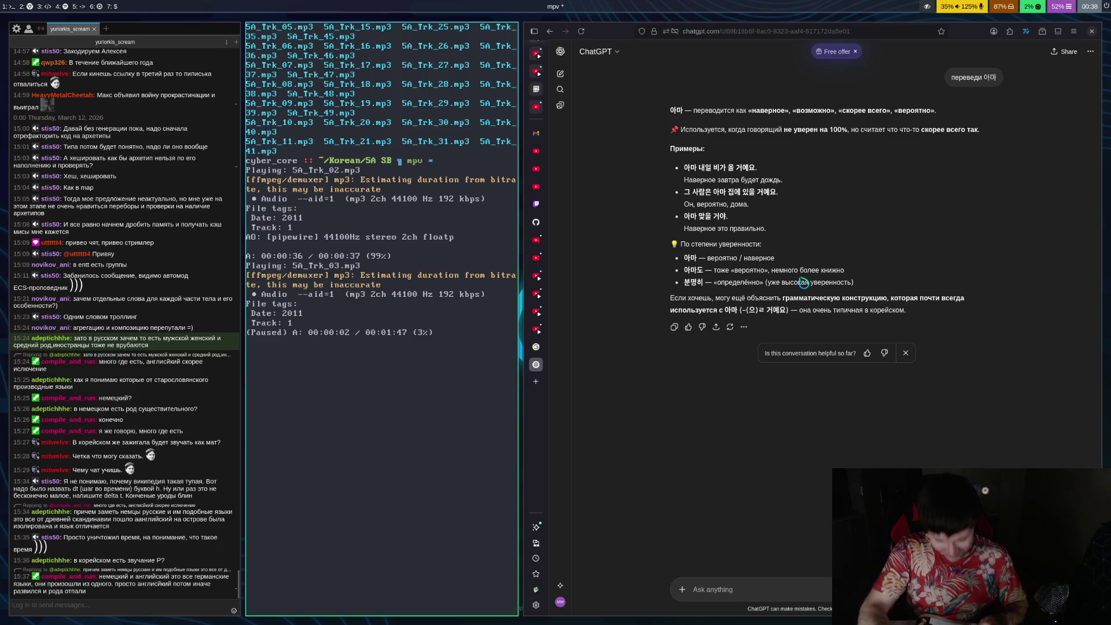
pyautogui.press('space')
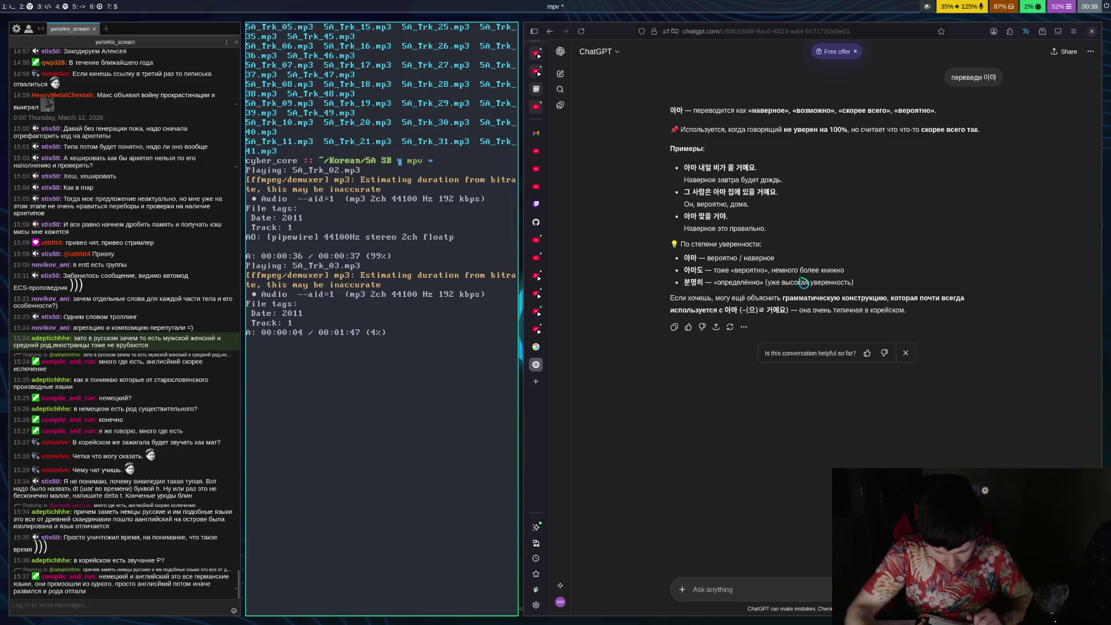
pyautogui.press('space')
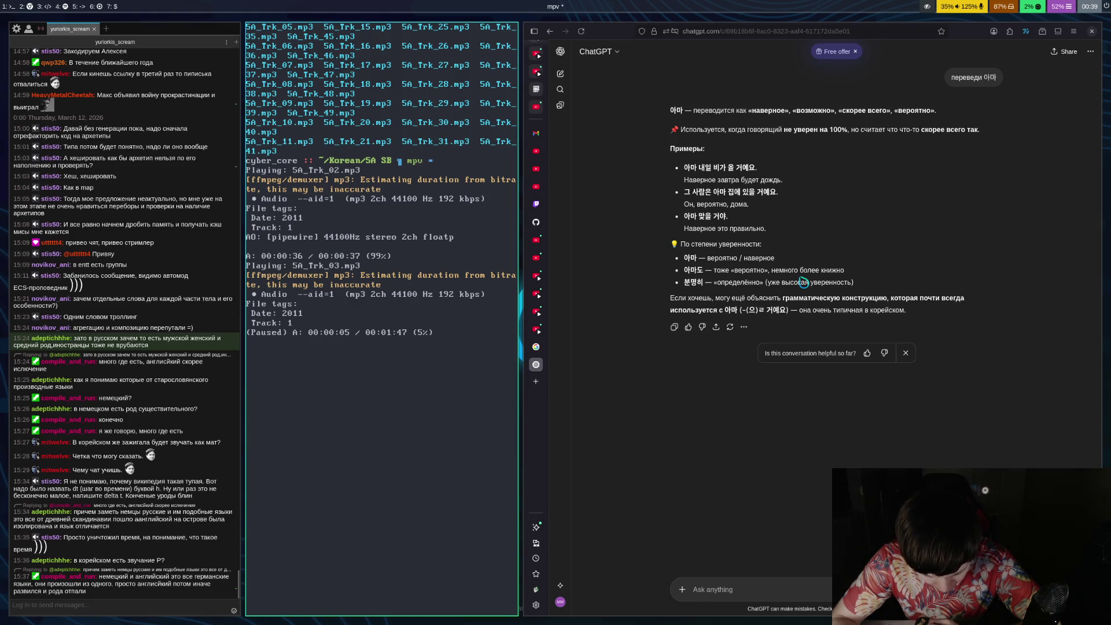
pyautogui.press('space')
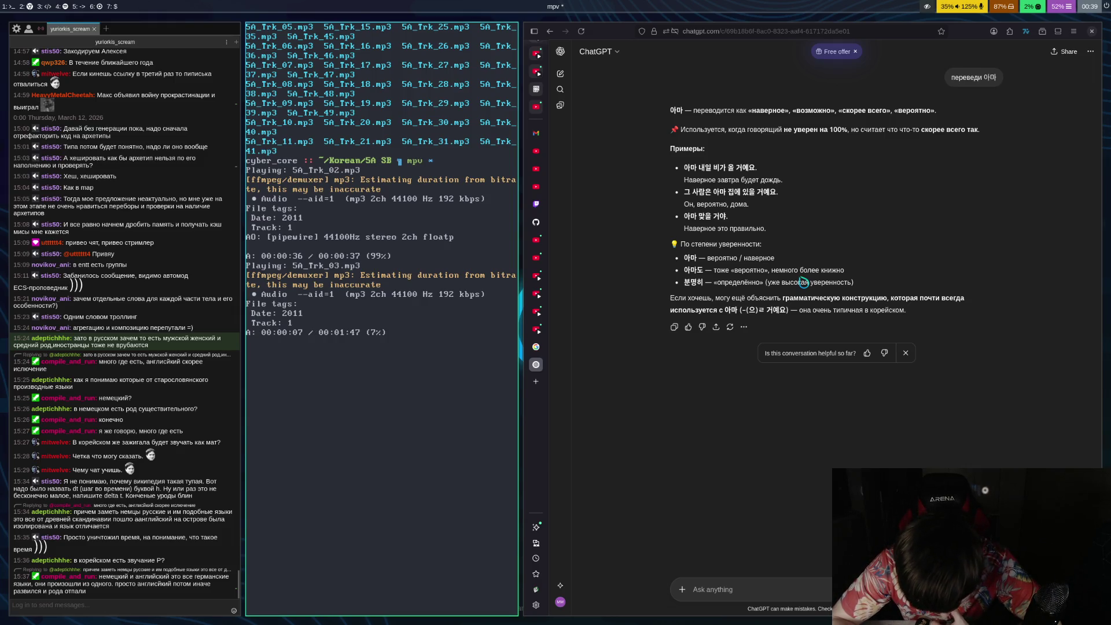
pyautogui.press('space')
pyautogui.press('Right')
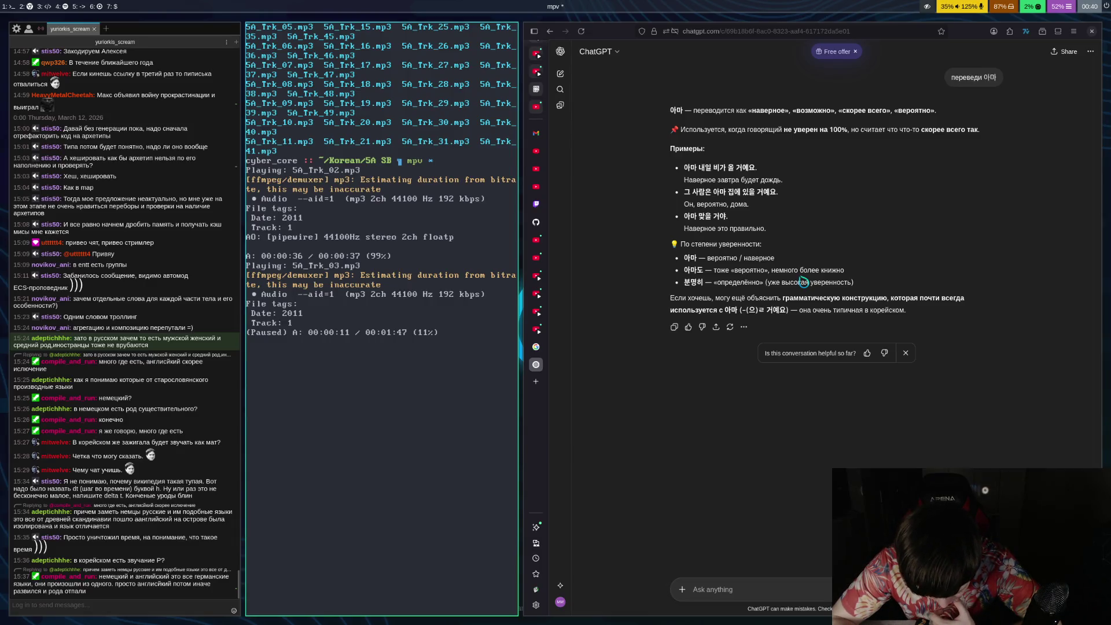
pyautogui.press('space')
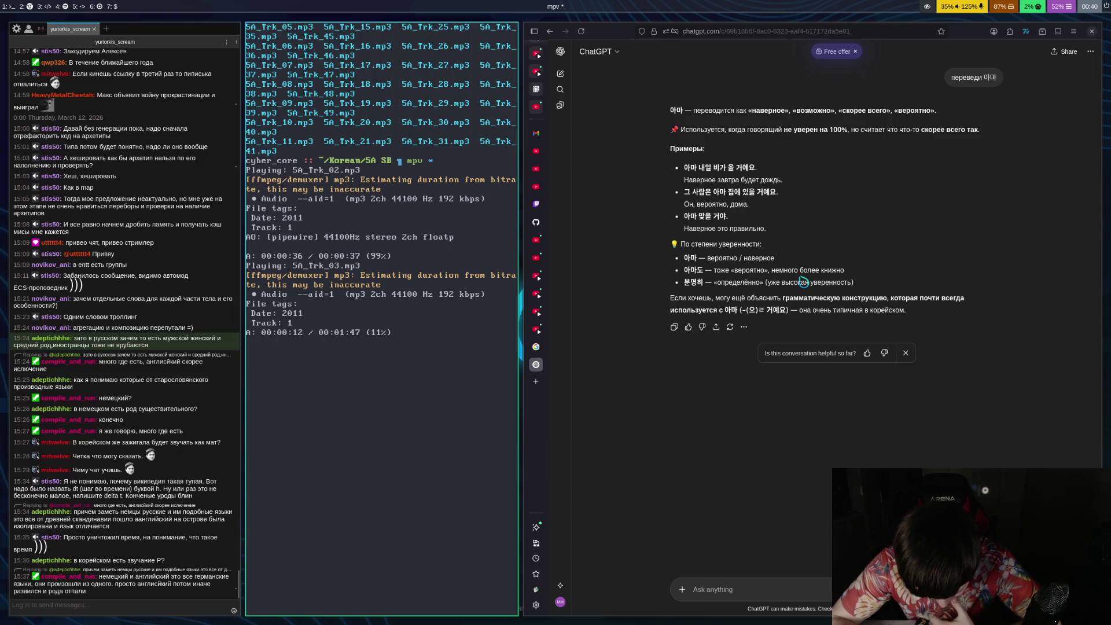
pyautogui.press('space')
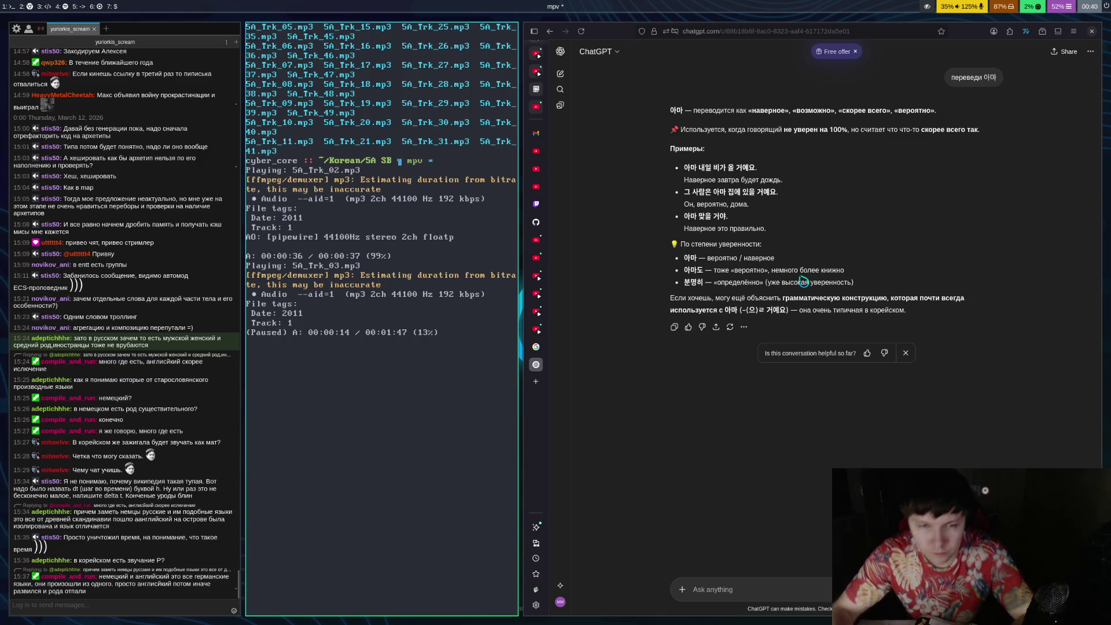
# Send ChatGPT 'переведи 펌범하다' to translate 평범하다 into Russian, then resume the lesson in mpv
pyautogui.click(804, 578)
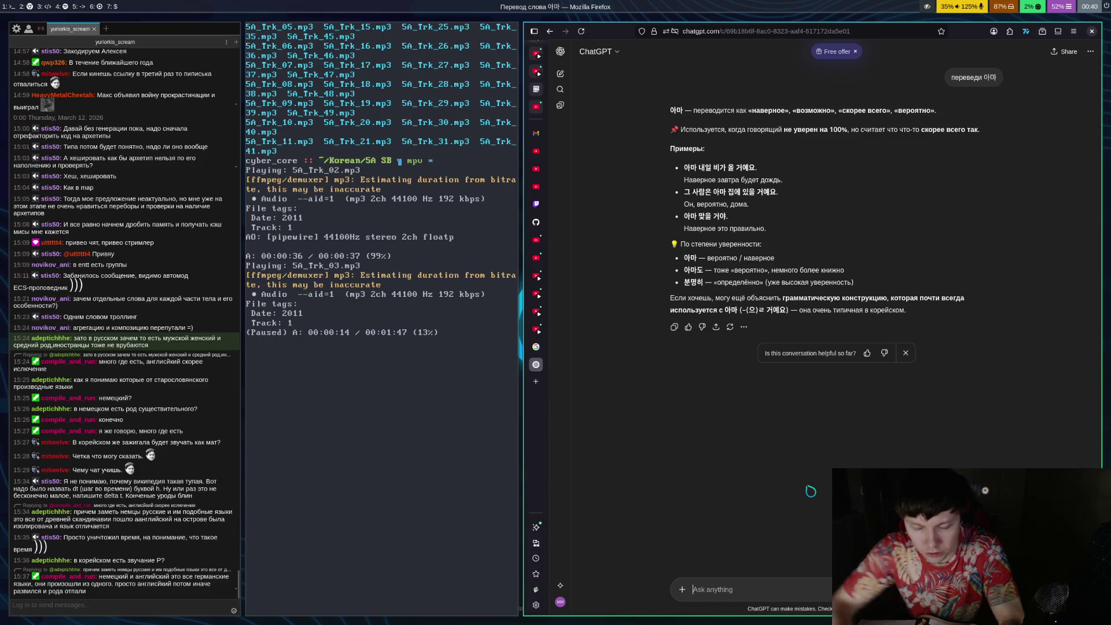
pyautogui.hotkey('ctrl', 'space')
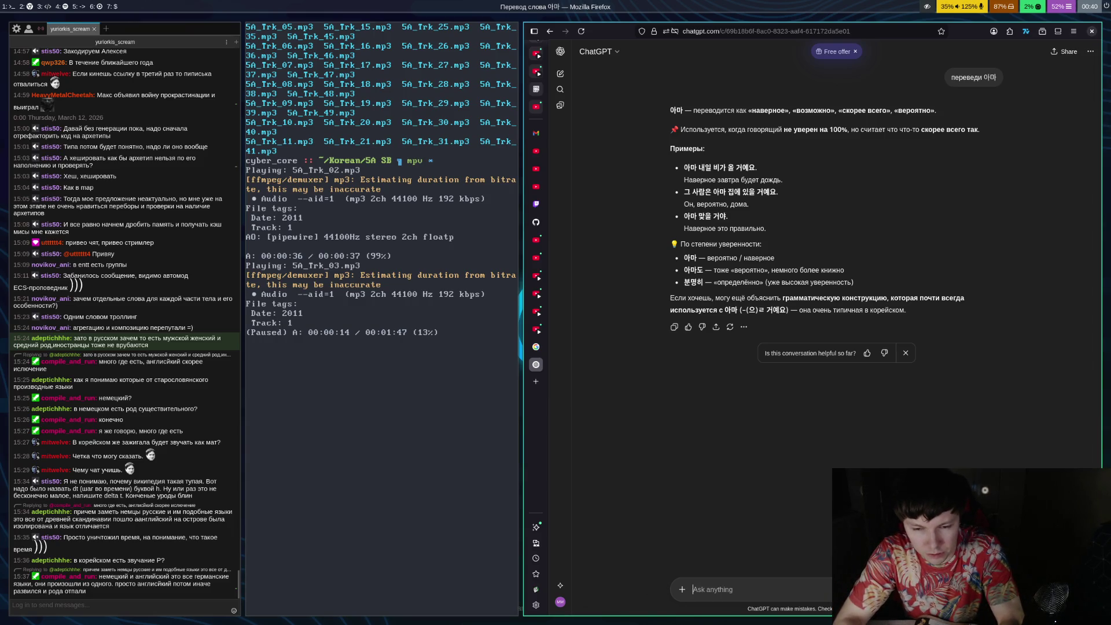
pyautogui.hotkey('ctrl', 'space')
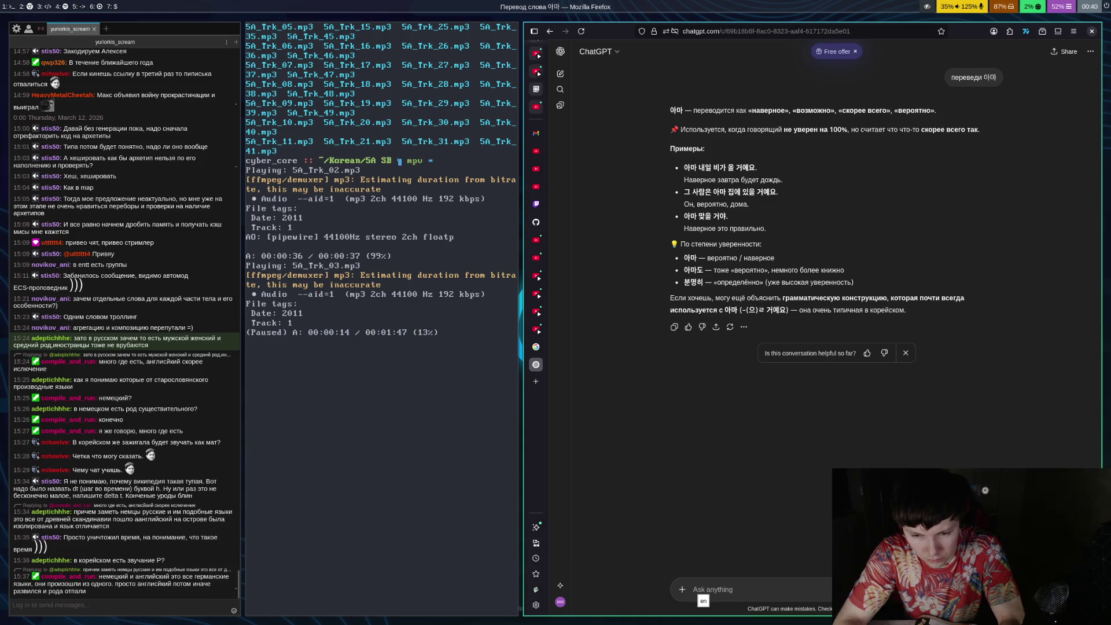
pyautogui.write('переведи')
pyautogui.hotkey('ctrl', 'space')
pyautogui.hotkey('ctrl', 'space')
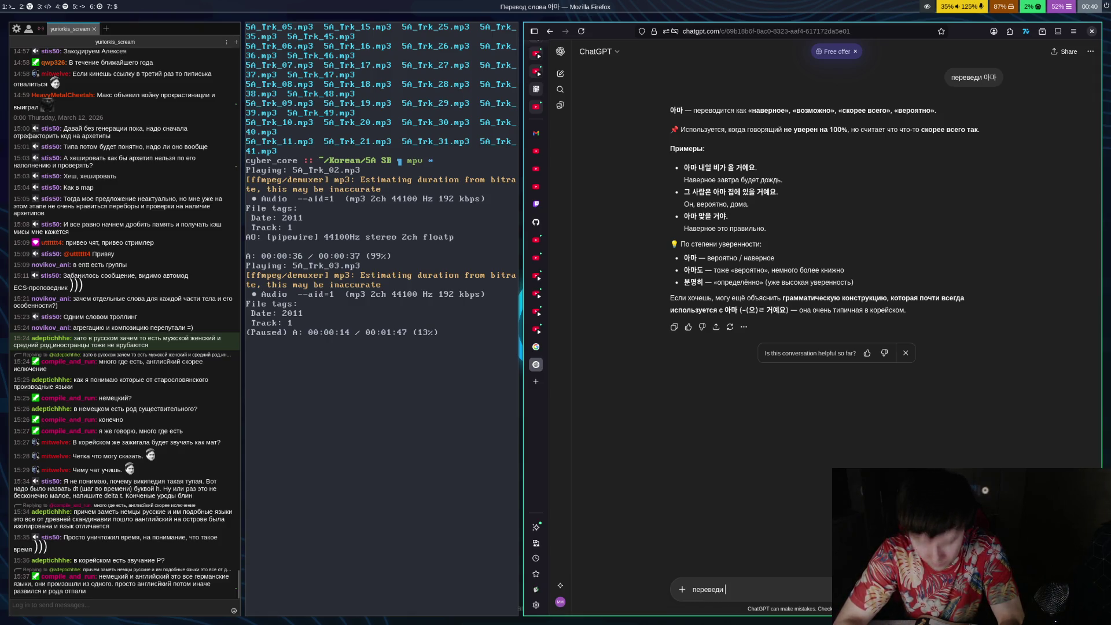
pyautogui.write('펌')
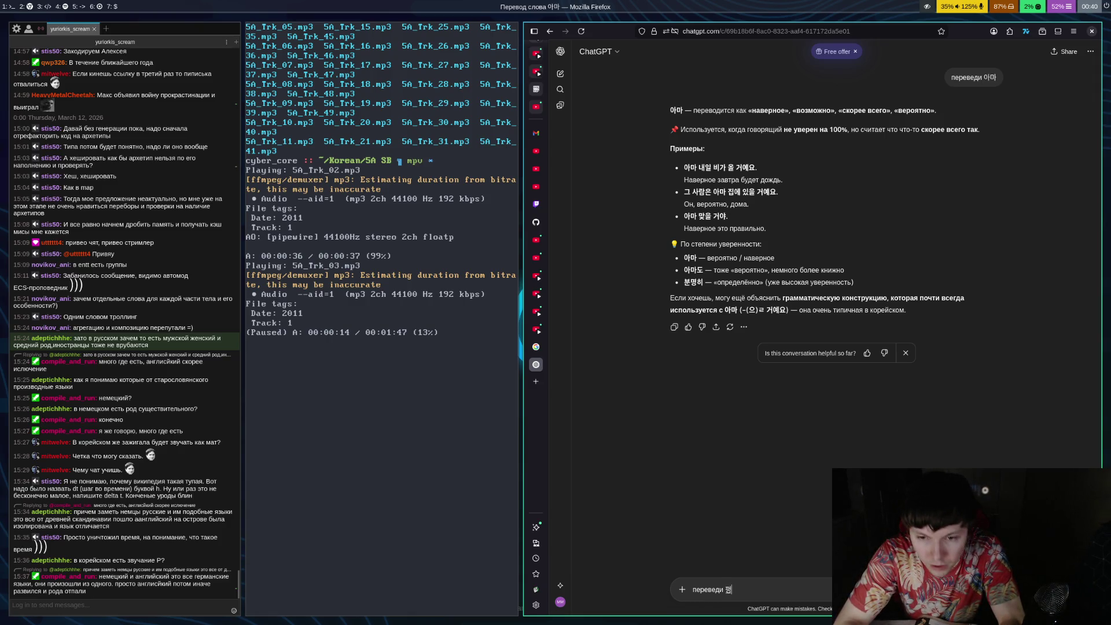
pyautogui.write('범하')
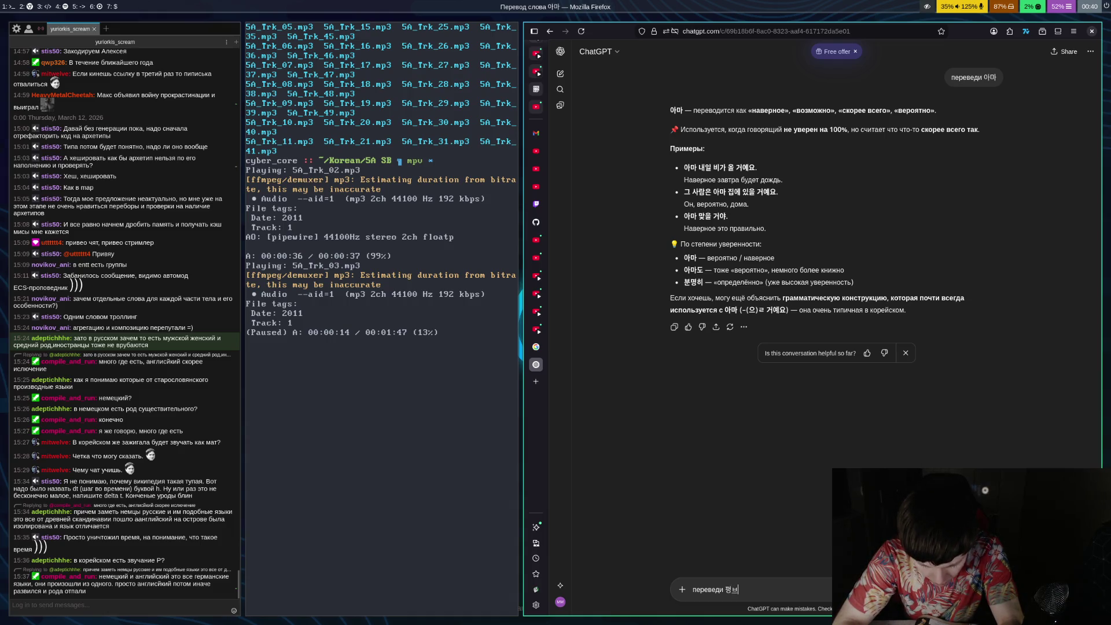
pyautogui.write('다')
pyautogui.press('Return')
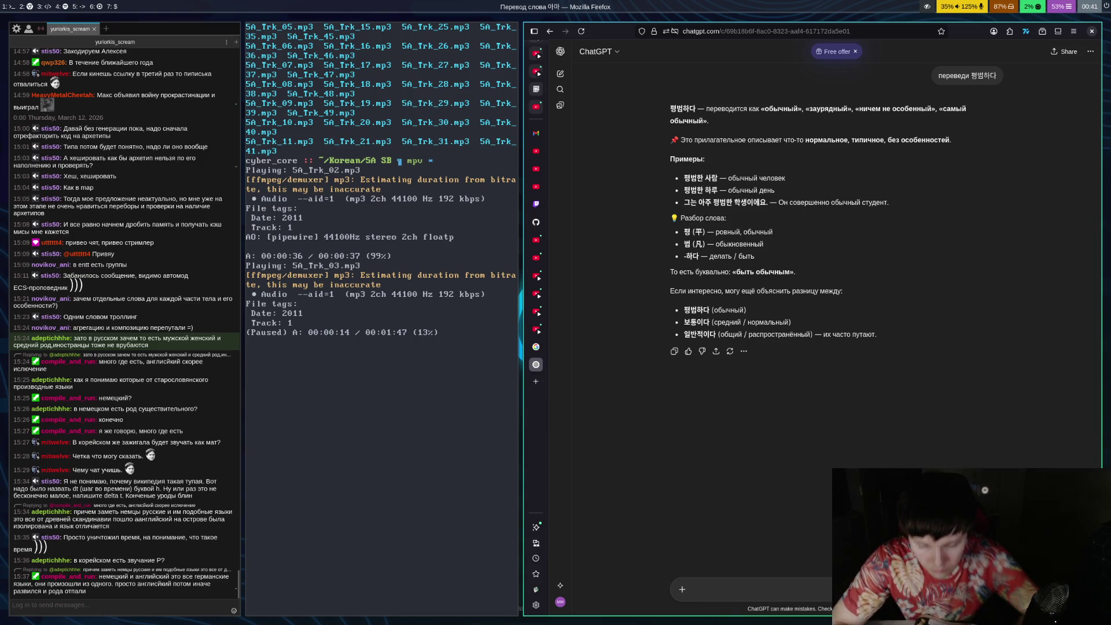
pyautogui.press('super+Left')
pyautogui.press('space')
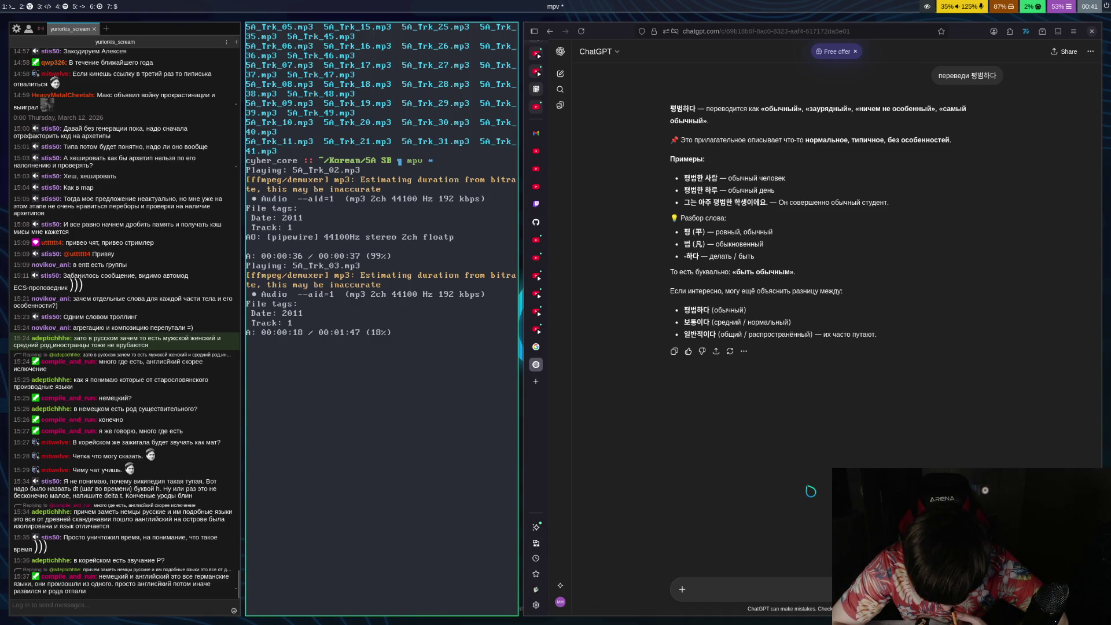
# Play a few more seconds of 5A_Trk_03.mp3, pause at 00:00:22, and go back to ChatGPT
pyautogui.press('space')
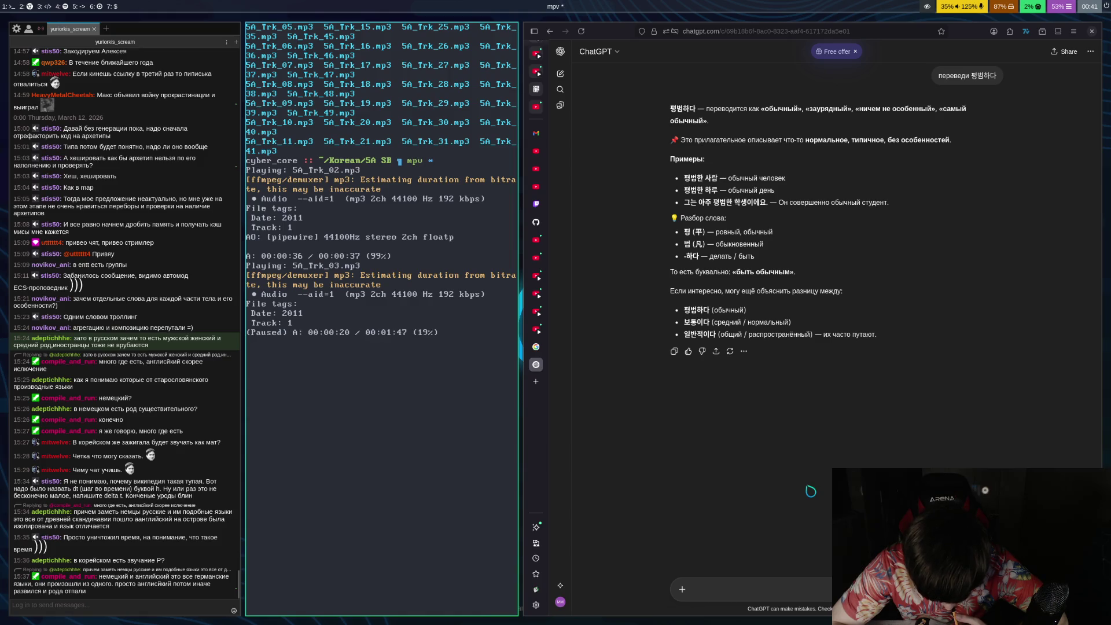
pyautogui.press('space')
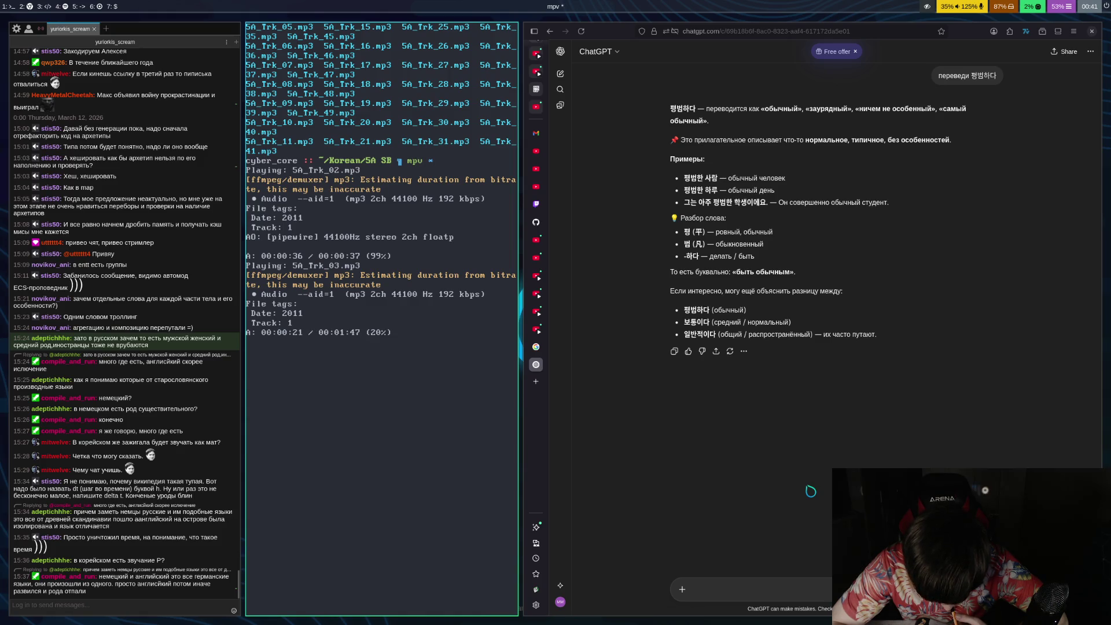
pyautogui.press('space')
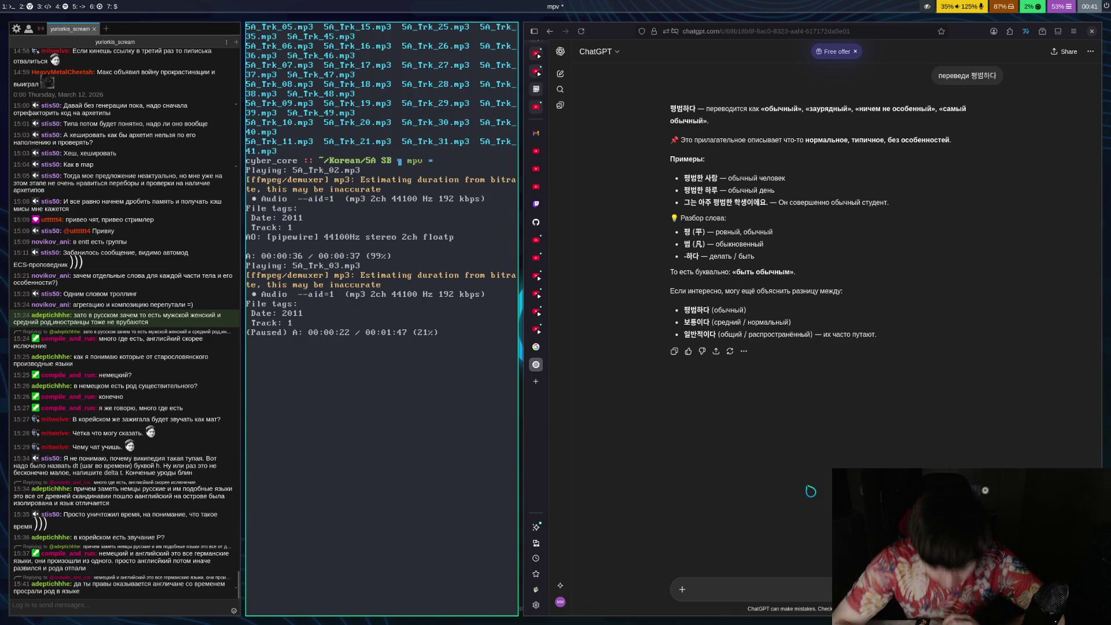
pyautogui.press('super+l')
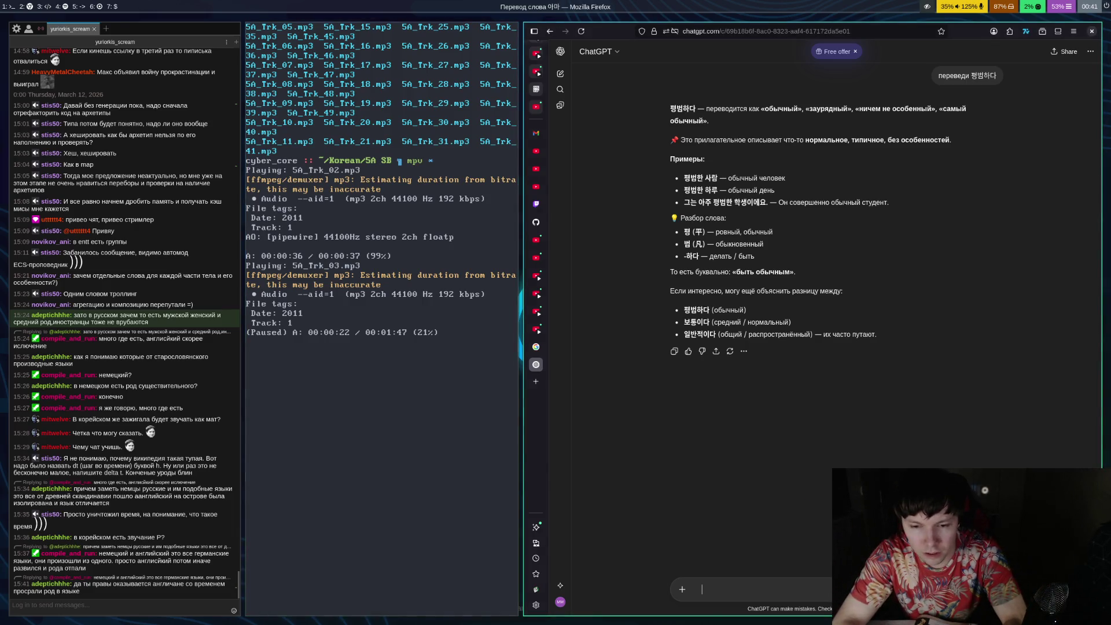
# Ask ChatGPT 'переведи' followed by the Korean sentence '나름 올리다보고 ㅇㅆ는 유난히 깨매 눈'
pyautogui.hotkey('ctrl', 'space')
pyautogui.hotkey('ctrl', 'space')
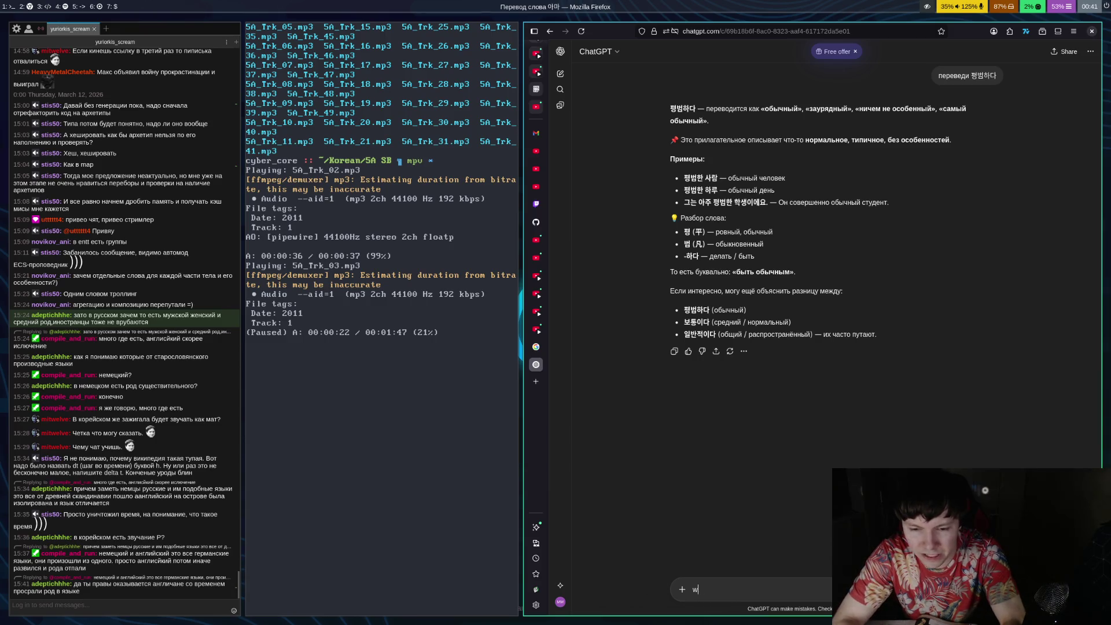
pyautogui.write('переведи')
pyautogui.hotkey('ctrl', 'space')
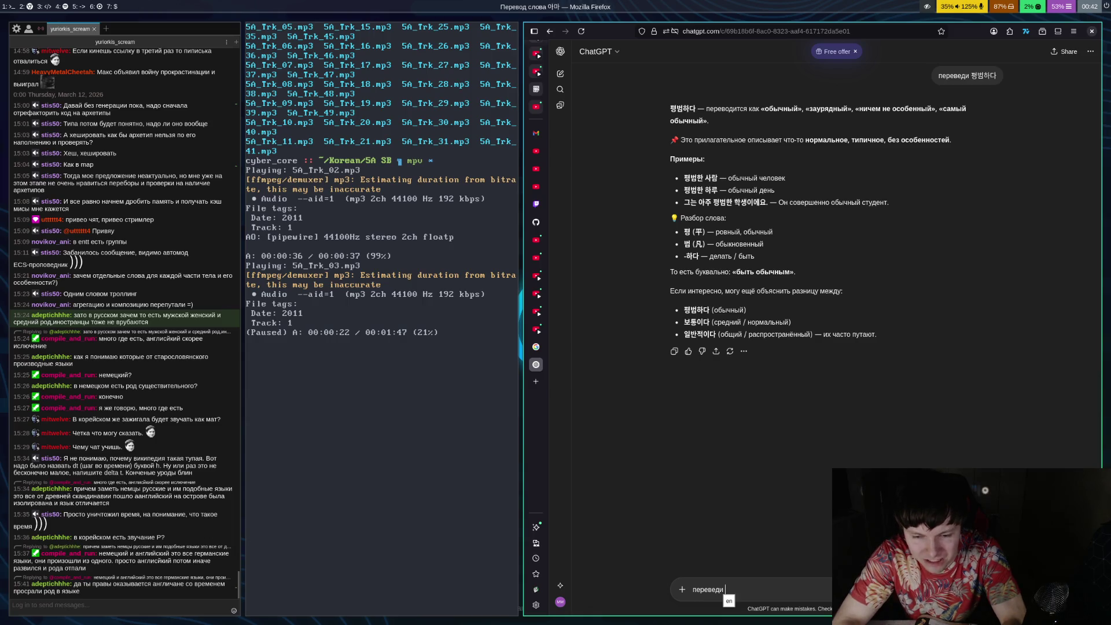
pyautogui.hotkey('ctrl', 'space')
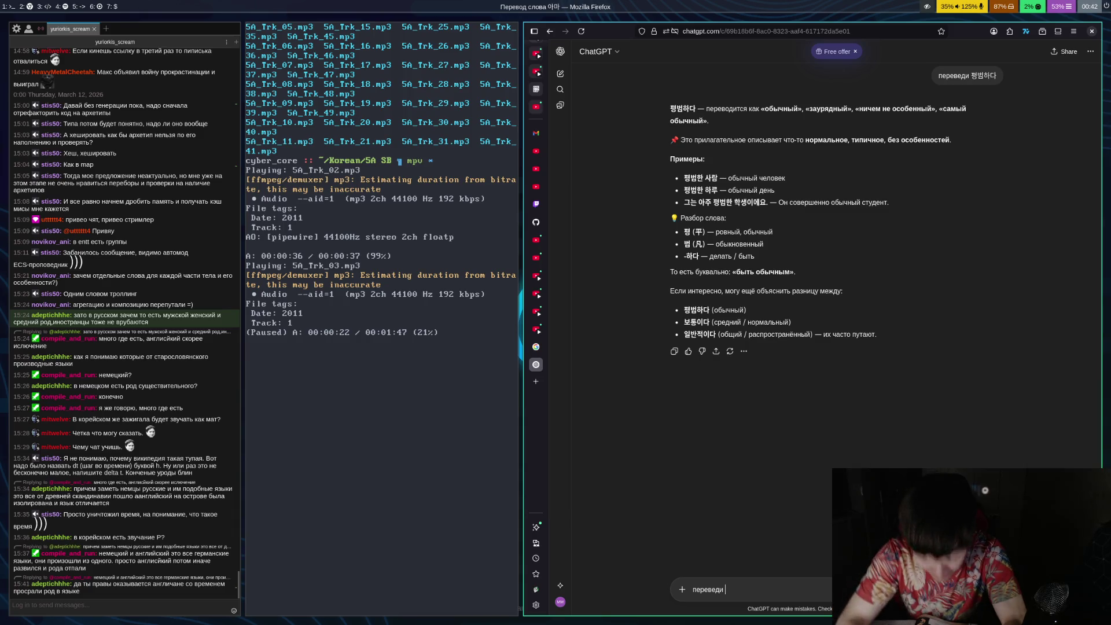
pyautogui.write('나름')
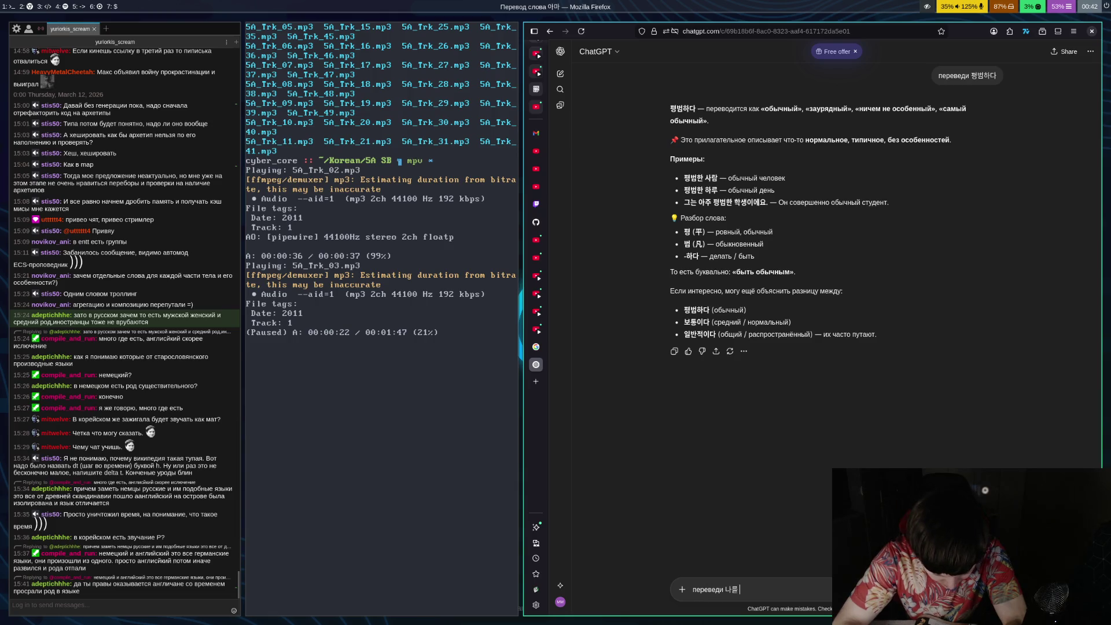
pyautogui.write(' 올리')
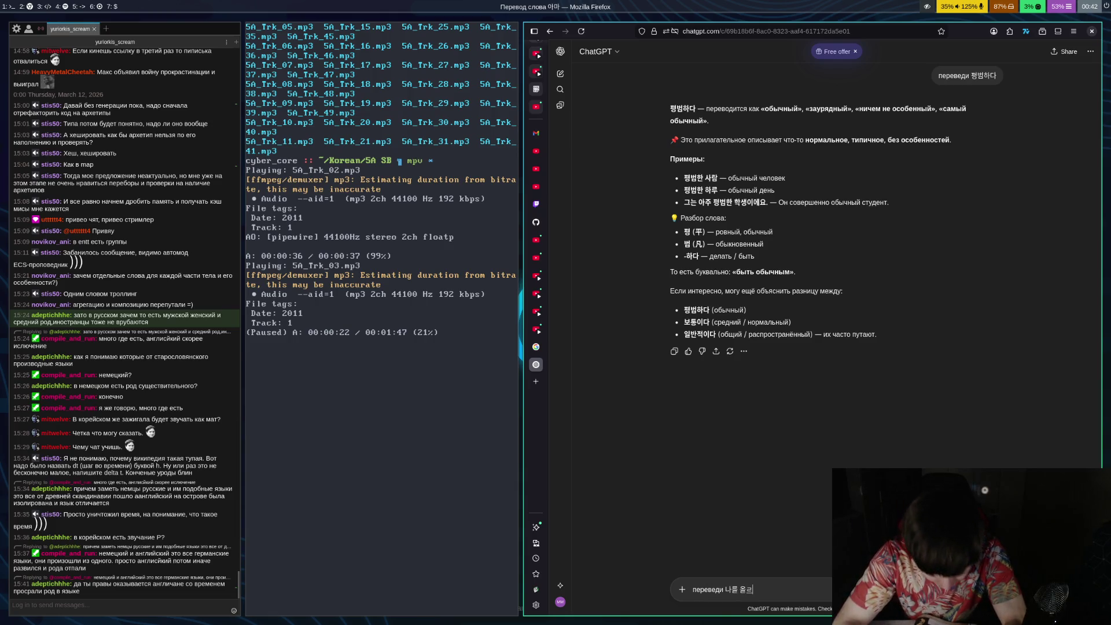
pyautogui.press('BackSpace')
pyautogui.write('려다보고')
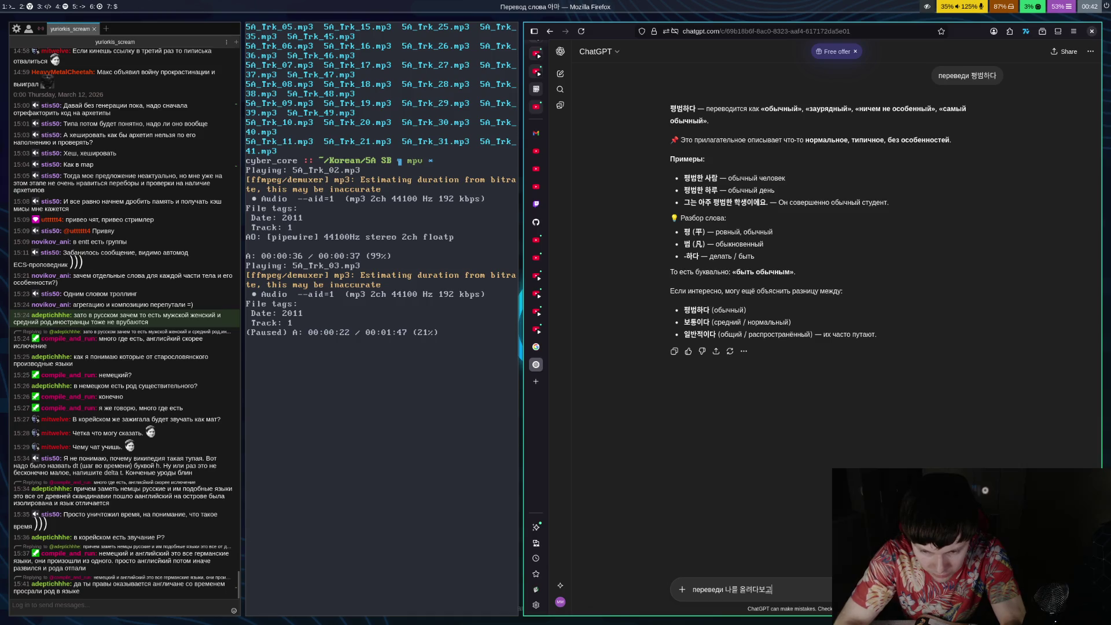
pyautogui.write(' ㅇㅆ는')
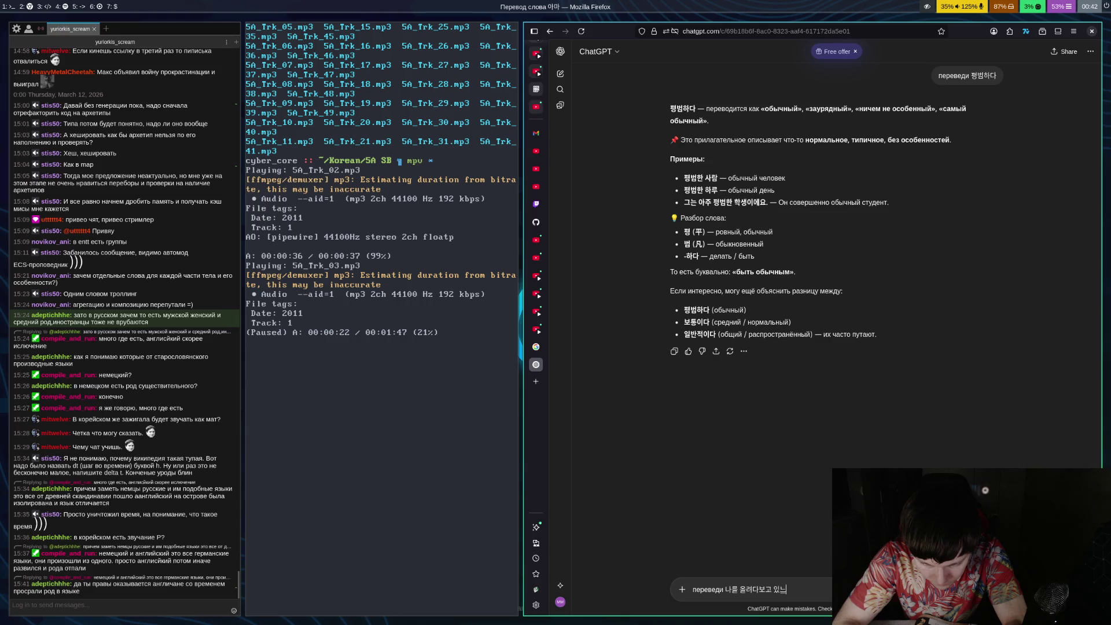
pyautogui.write(' 유난히')
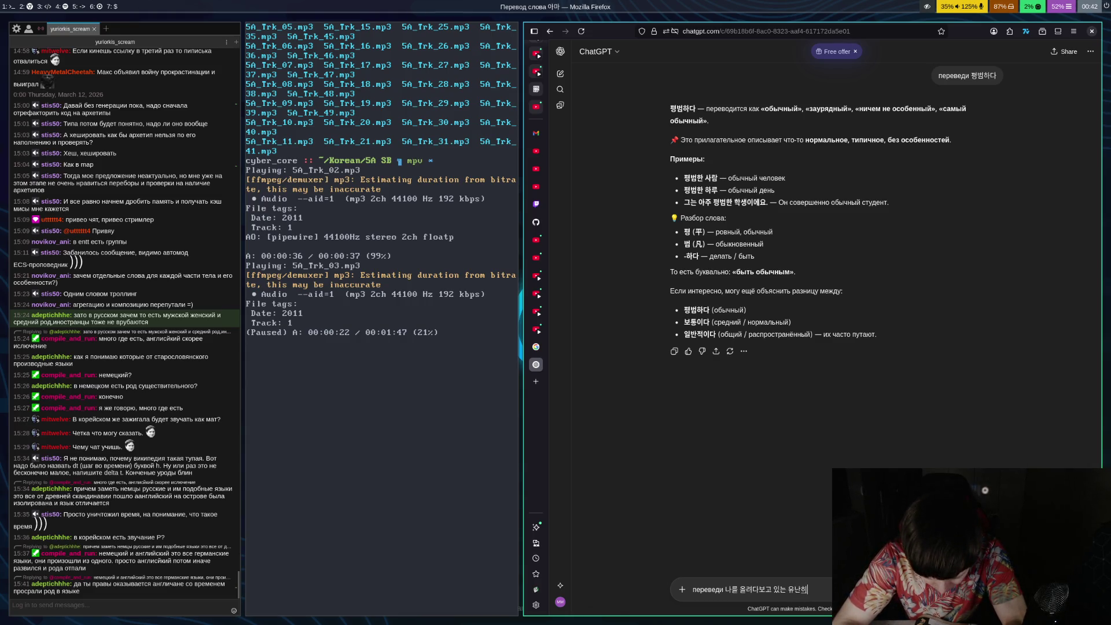
pyautogui.write(' 깨')
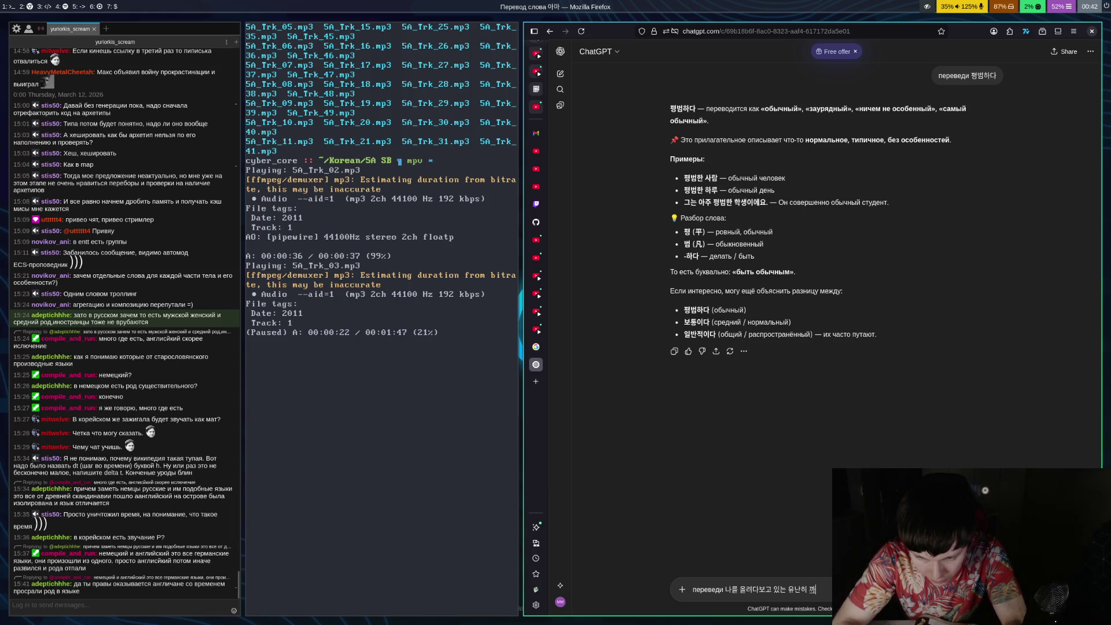
pyautogui.write('매')
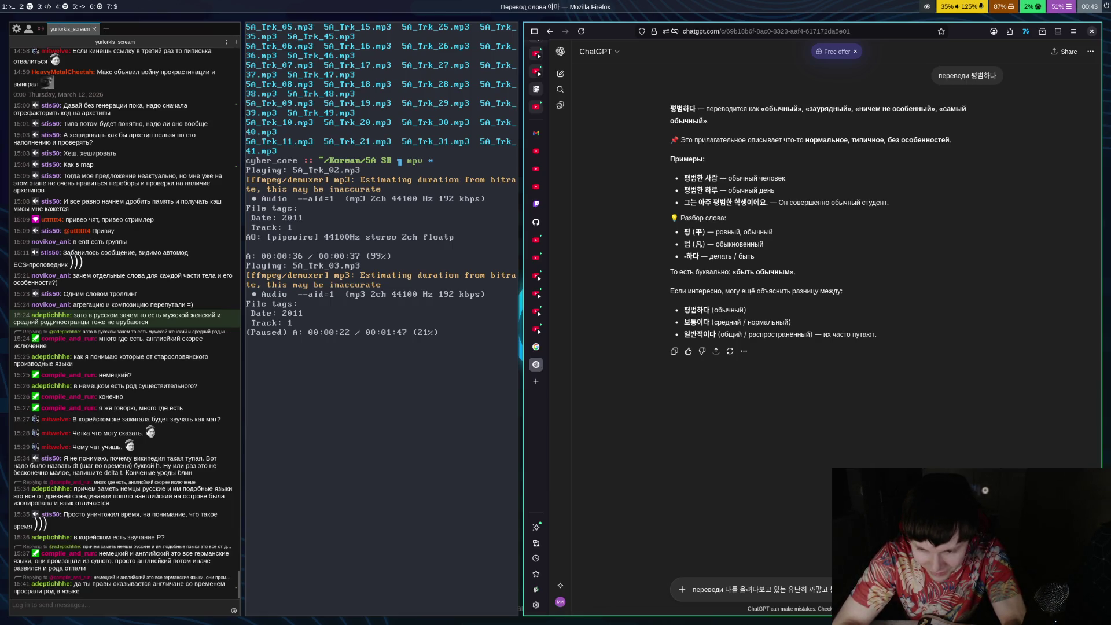
pyautogui.write('눈')
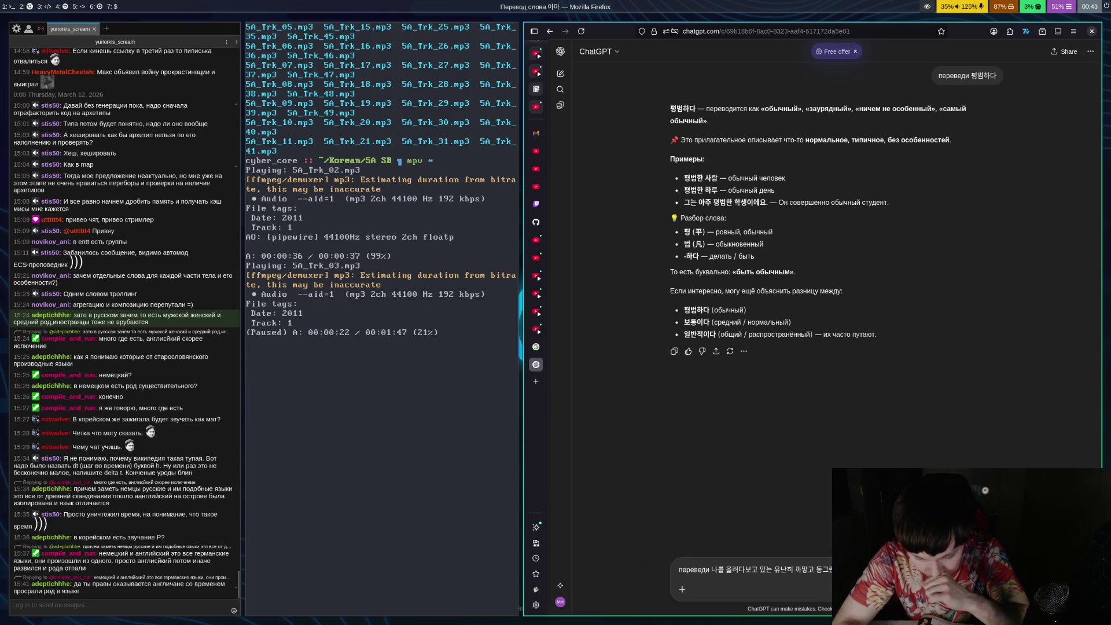
pyautogui.press('Return')
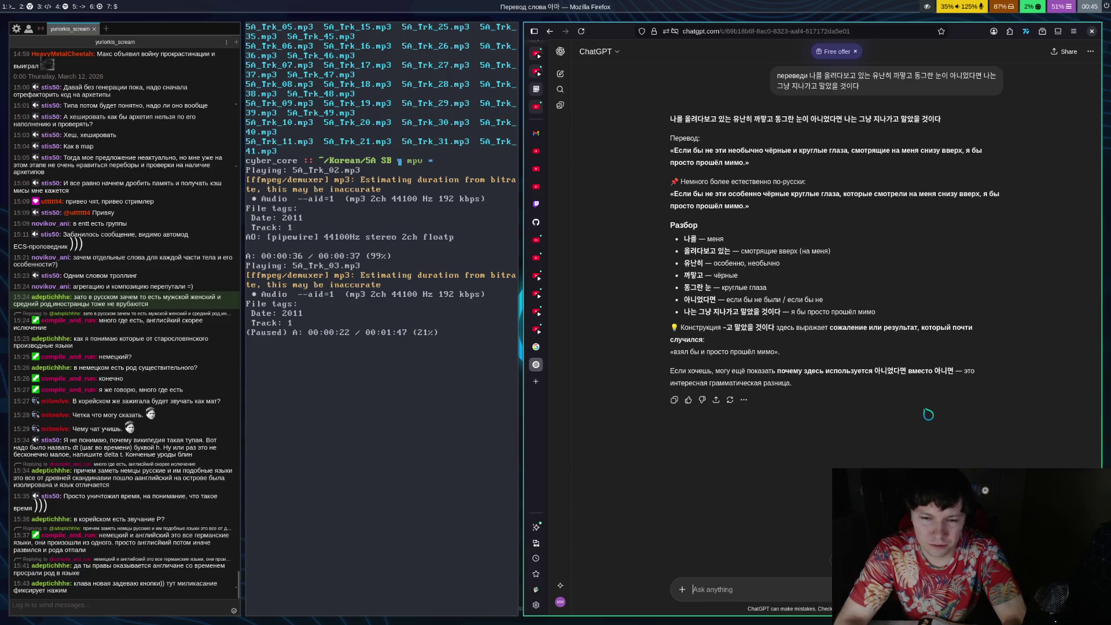
pyautogui.write('w')
# After reading ChatGPT's word-by-word breakdown, switch the keyboard layout back to Russian
pyautogui.hotkey('ctrl', 'space')
pyautogui.hotkey('ctrl', 'space')
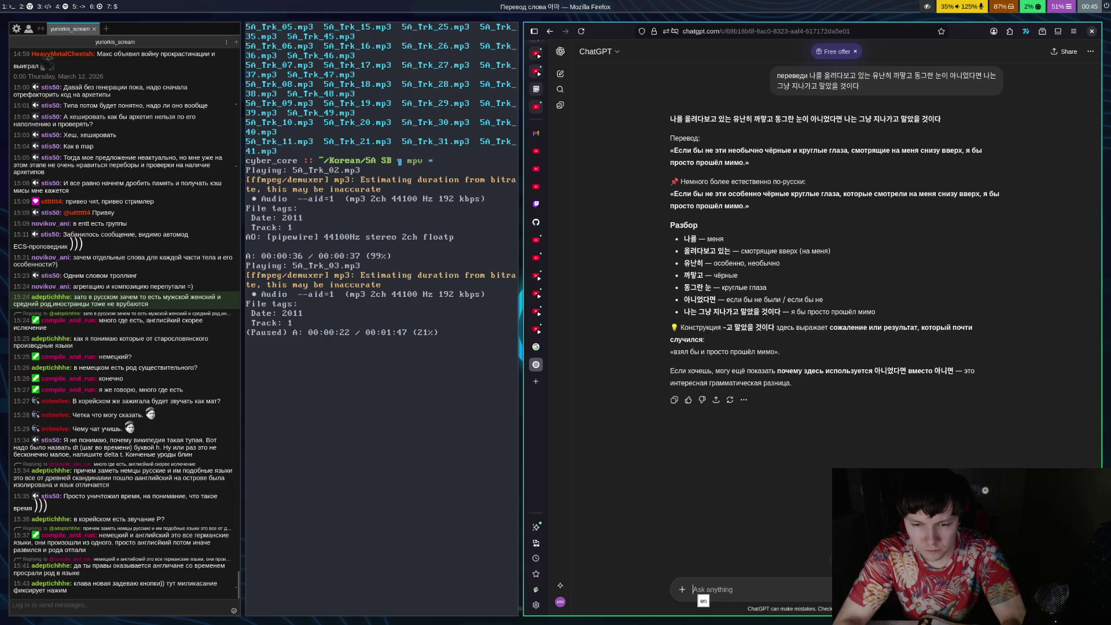
# Send the follow-up 'Ну давай объяни' to get the 아니었다면 vs 아니면 explanation, then return to mpv
pyautogui.write('Ну давай объяни')
pyautogui.press('Return')
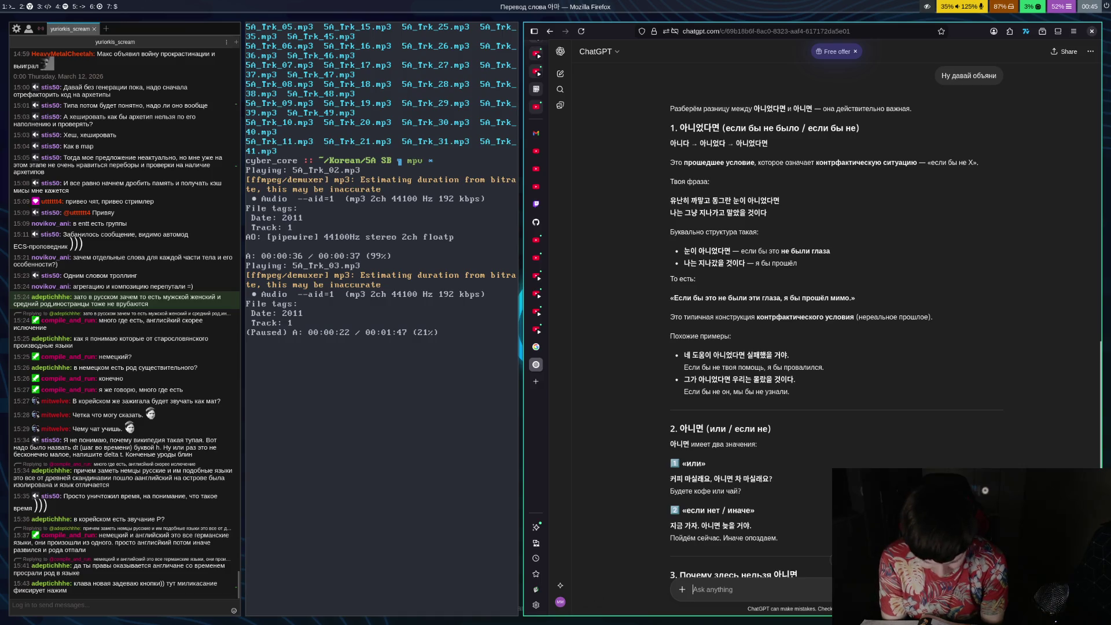
pyautogui.press('super+Left')
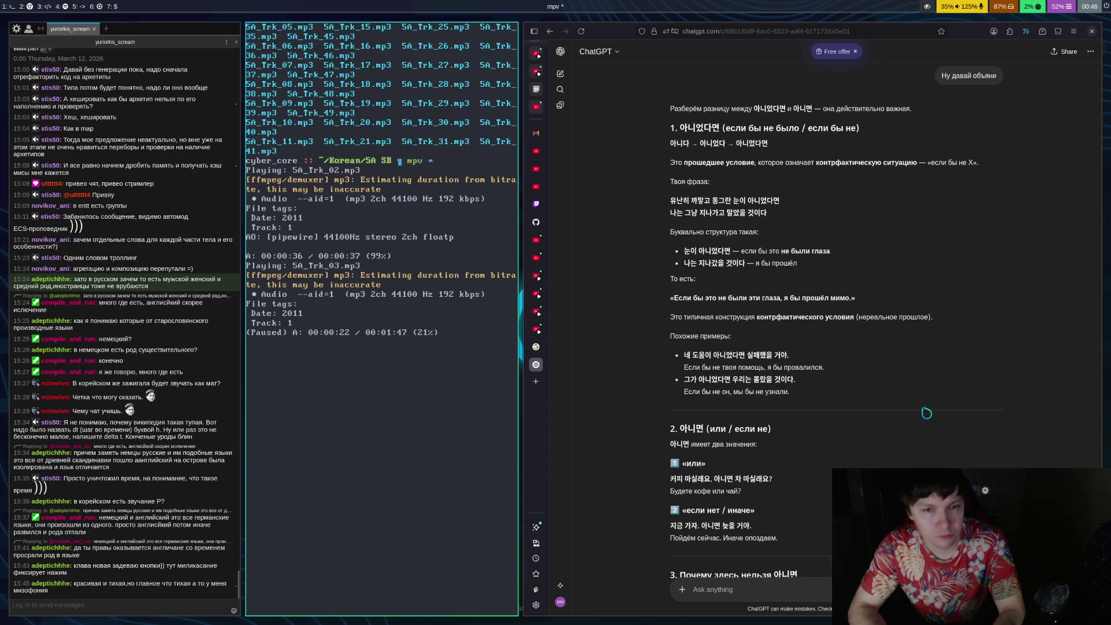
# Return to EngineMain.cpp in Emacs, move down to line 163, then bring up OBS on workspace 6
pyautogui.hotkey('ctrl', 'd')
pyautogui.press('super+3')
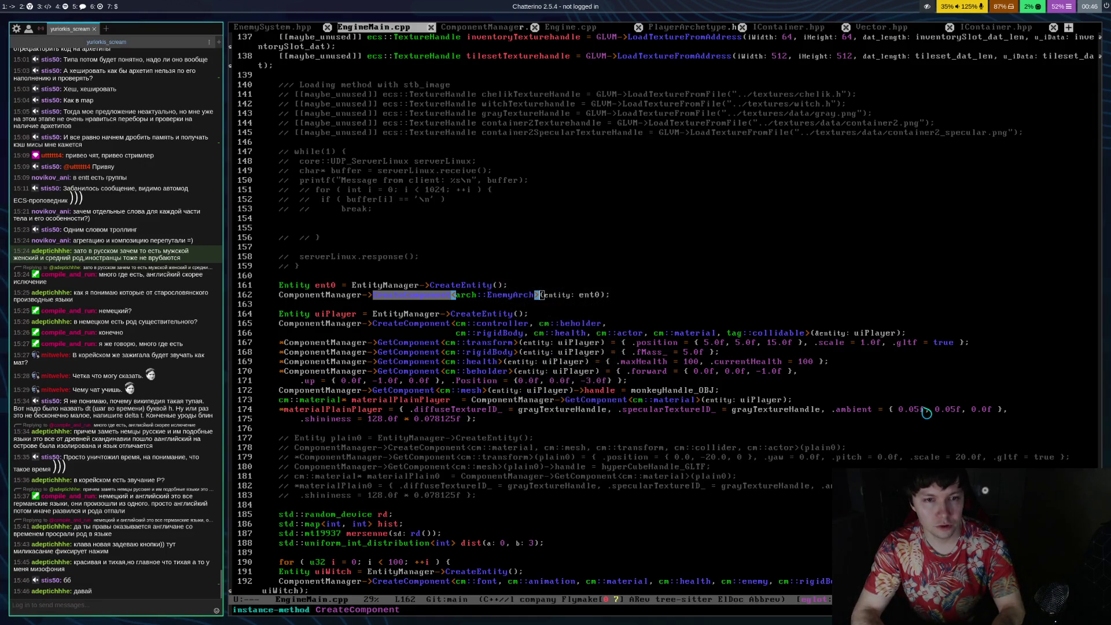
pyautogui.press('Down')
pyautogui.scroll(1, 927, 412)
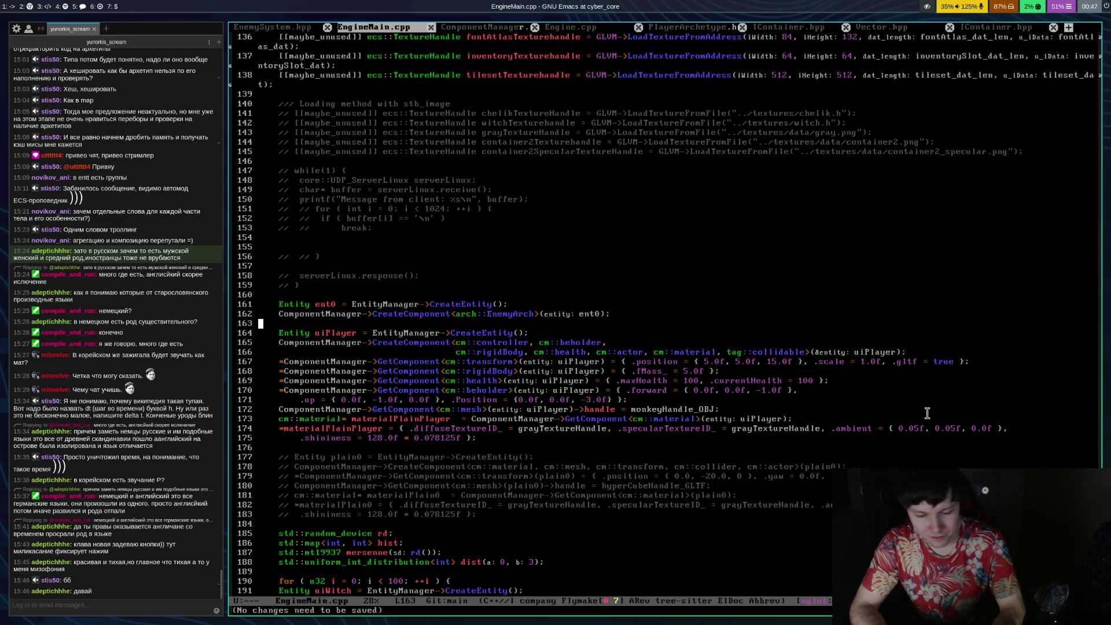
pyautogui.press('super+6')
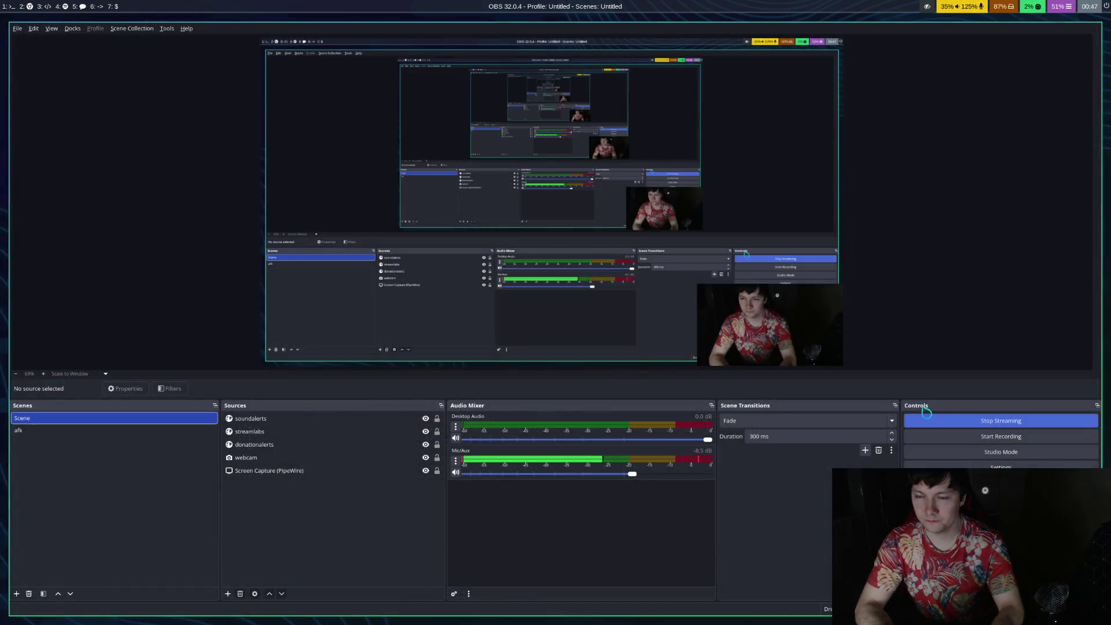